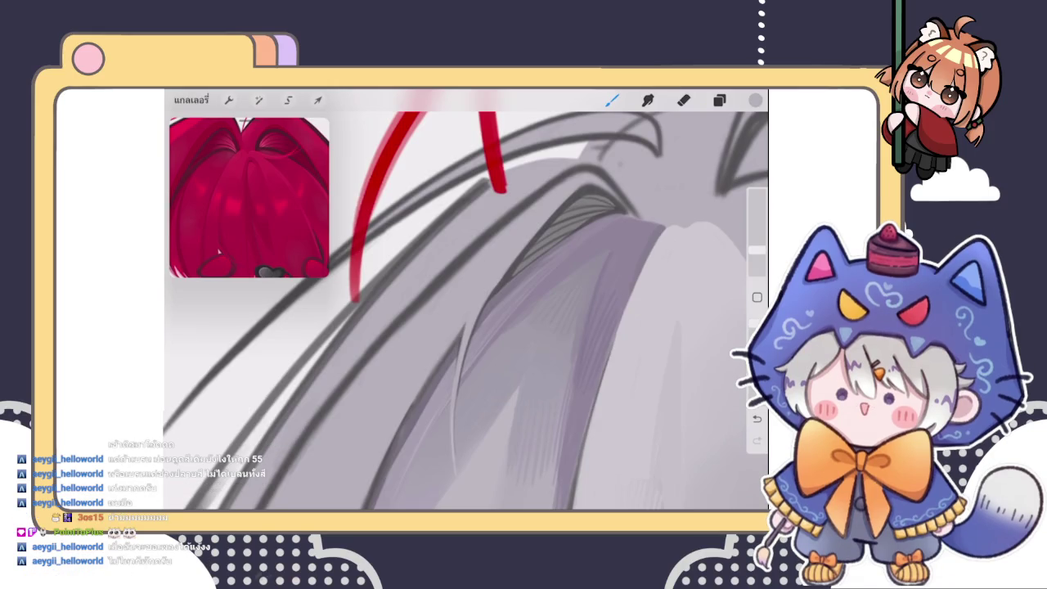
Zoom into the grey hair below the red horn and sample a darker grey
{"action": "left_click_drag", "start_coordinate": [466, 327], "coordinate": [426, 295]}
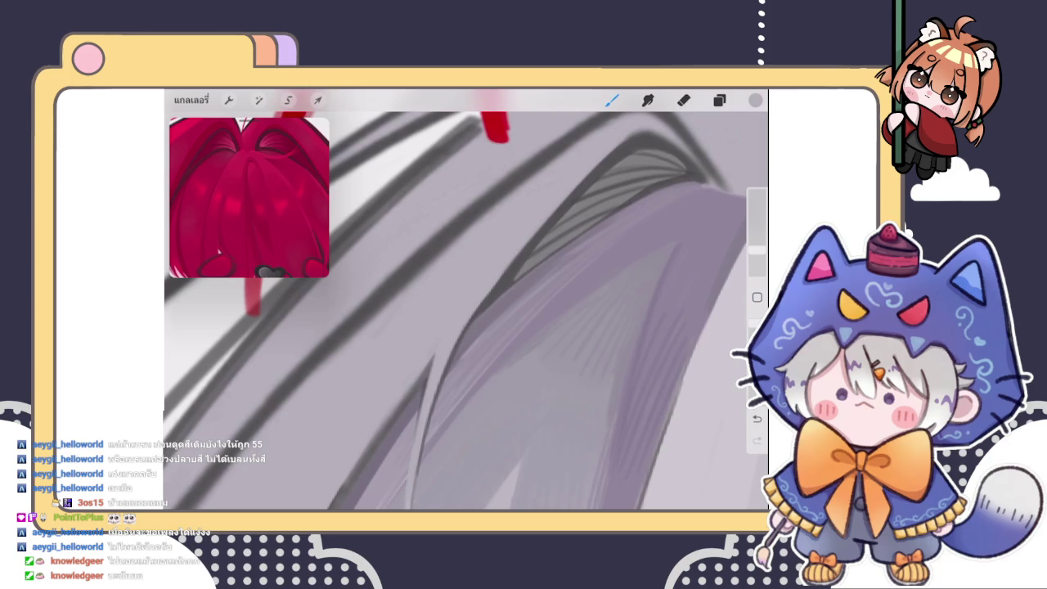
{"action": "left_click_drag", "start_coordinate": [466, 311], "coordinate": [470, 315]}
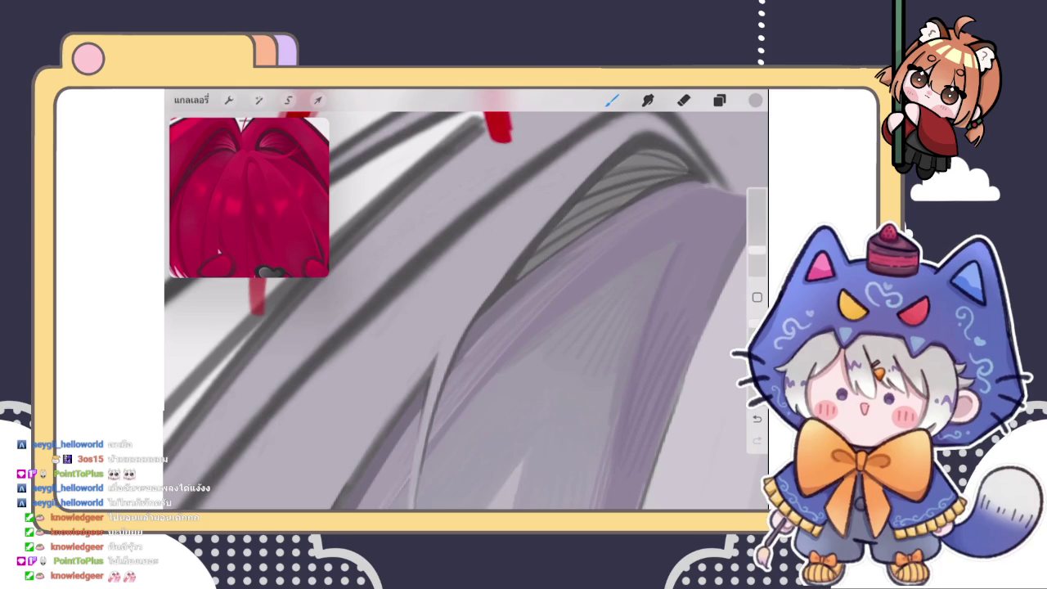
{"action": "scroll", "coordinate": [467, 311], "scroll_direction": "down", "scroll_amount": 2}
{"action": "scroll", "coordinate": [466, 311], "scroll_direction": "down", "scroll_amount": 2}
{"action": "scroll", "coordinate": [466, 311], "scroll_direction": "down", "scroll_amount": 2}
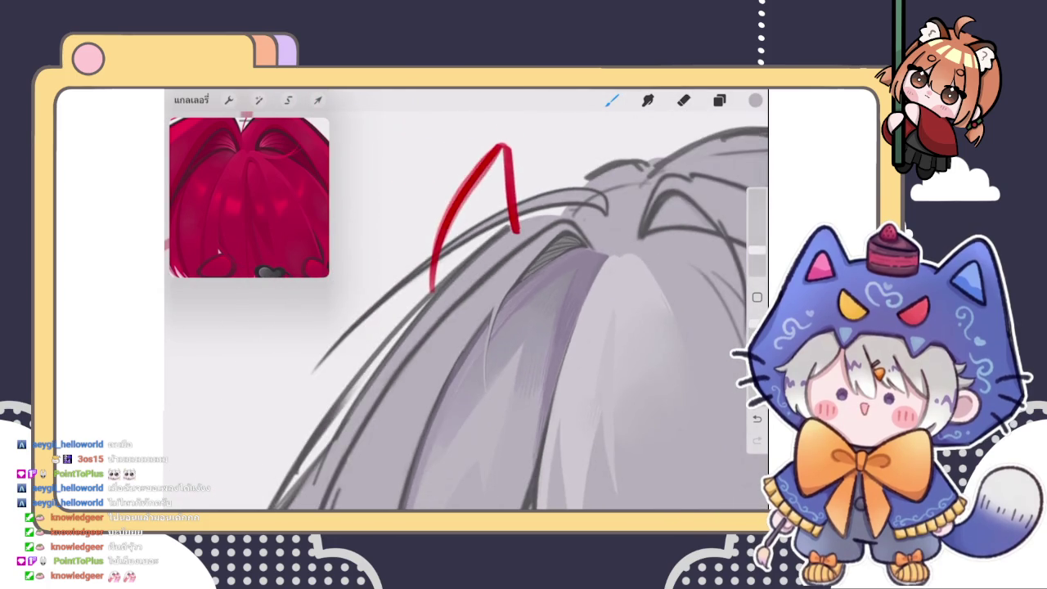
{"action": "scroll", "coordinate": [466, 311], "scroll_direction": "up", "scroll_amount": 2}
{"action": "scroll", "coordinate": [466, 311], "scroll_direction": "up", "scroll_amount": 2}
{"action": "scroll", "coordinate": [466, 311], "scroll_direction": "up", "scroll_amount": 1}
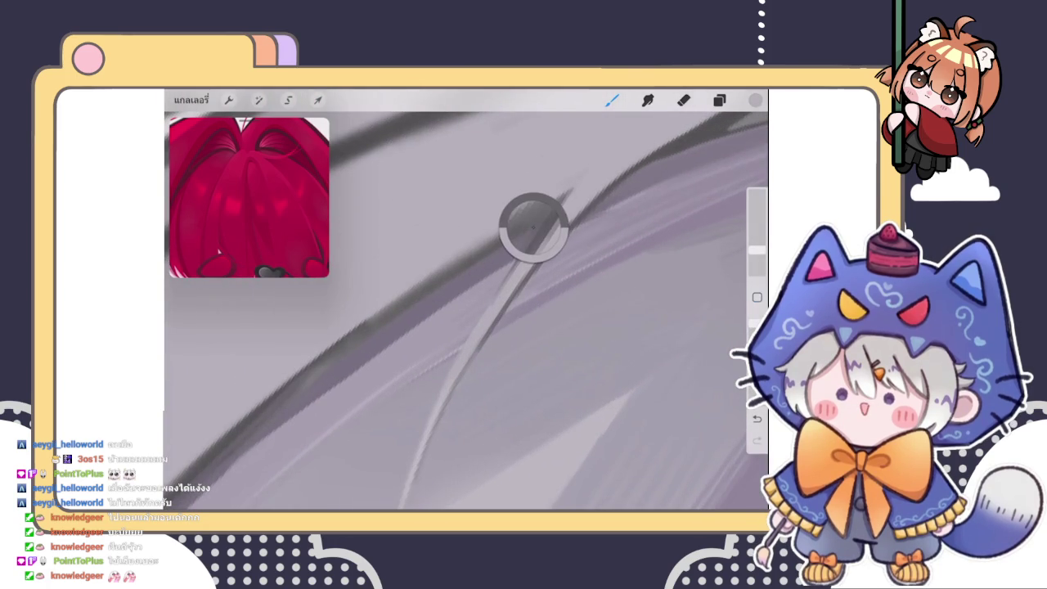
{"action": "left_click_drag", "start_coordinate": [533, 226], "coordinate": [542, 218]}
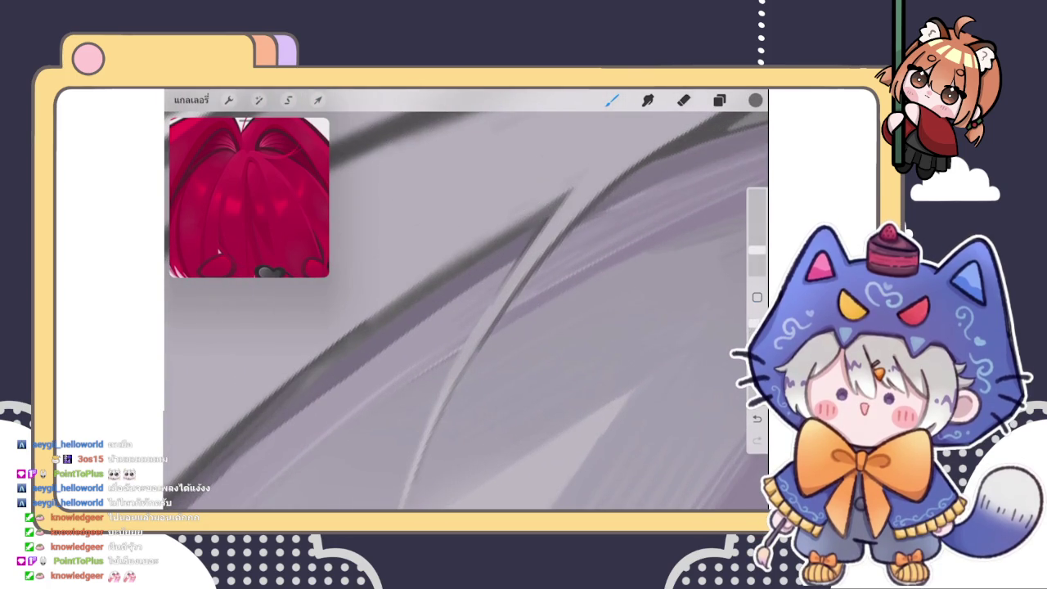
Undo the last hair stroke and redraw a dark grey line along the strand
{"action": "scroll", "coordinate": [466, 311], "scroll_direction": "down", "scroll_amount": 2}
{"action": "scroll", "coordinate": [466, 311], "scroll_direction": "down", "scroll_amount": 2}
{"action": "scroll", "coordinate": [466, 311], "scroll_direction": "down", "scroll_amount": 1}
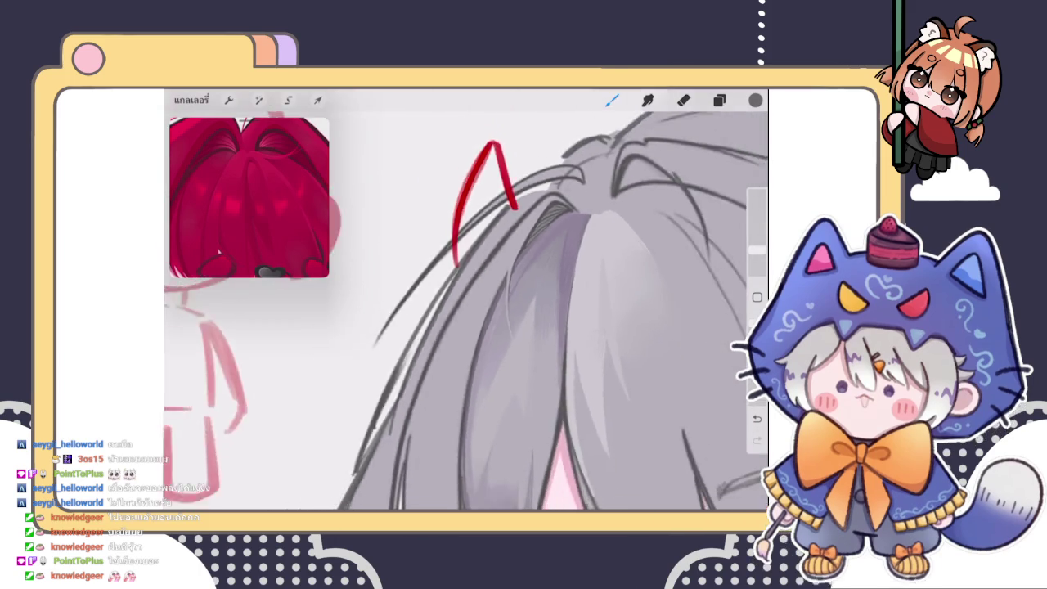
{"action": "scroll", "coordinate": [466, 311], "scroll_direction": "up", "scroll_amount": 3}
{"action": "scroll", "coordinate": [466, 311], "scroll_direction": "up", "scroll_amount": 1}
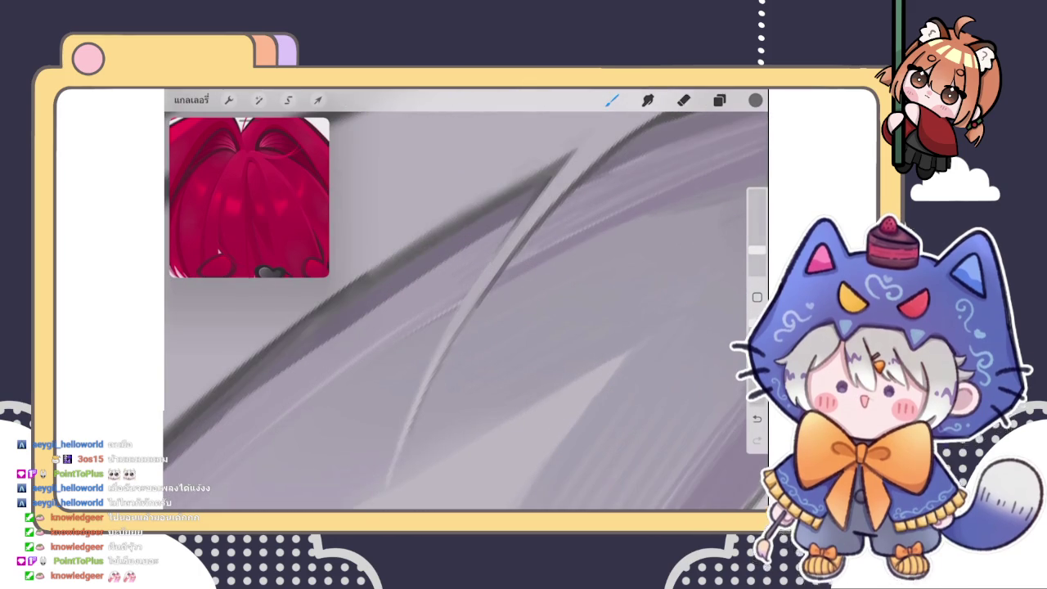
{"action": "scroll", "coordinate": [466, 311], "scroll_direction": "up", "scroll_amount": 1}
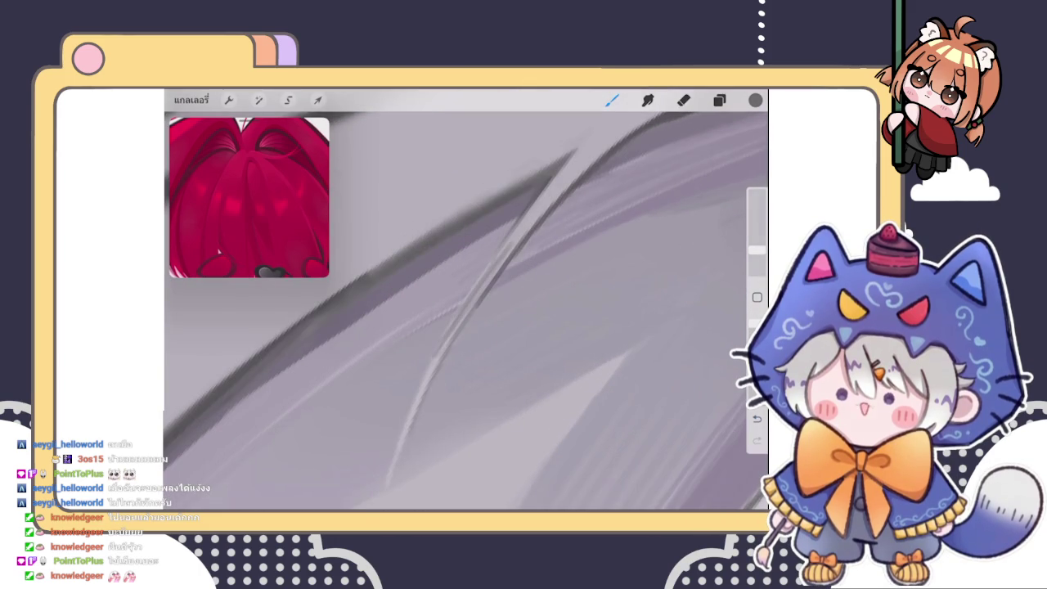
{"action": "scroll", "coordinate": [466, 311], "scroll_direction": "up", "scroll_amount": 1}
{"action": "key", "text": "ctrl+z"}
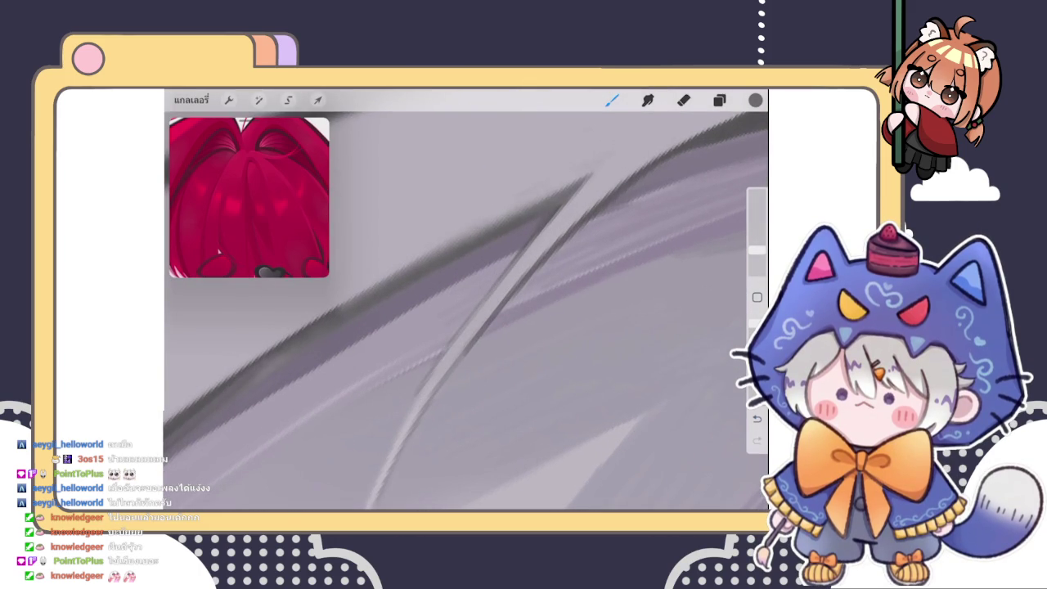
{"action": "left_click_drag", "start_coordinate": [433, 368], "coordinate": [516, 252]}
Toggle undo and redo to compare the hair strand with and without the new stroke
{"action": "key", "text": "ctrl+z"}
{"action": "key", "text": "ctrl+shift+z"}
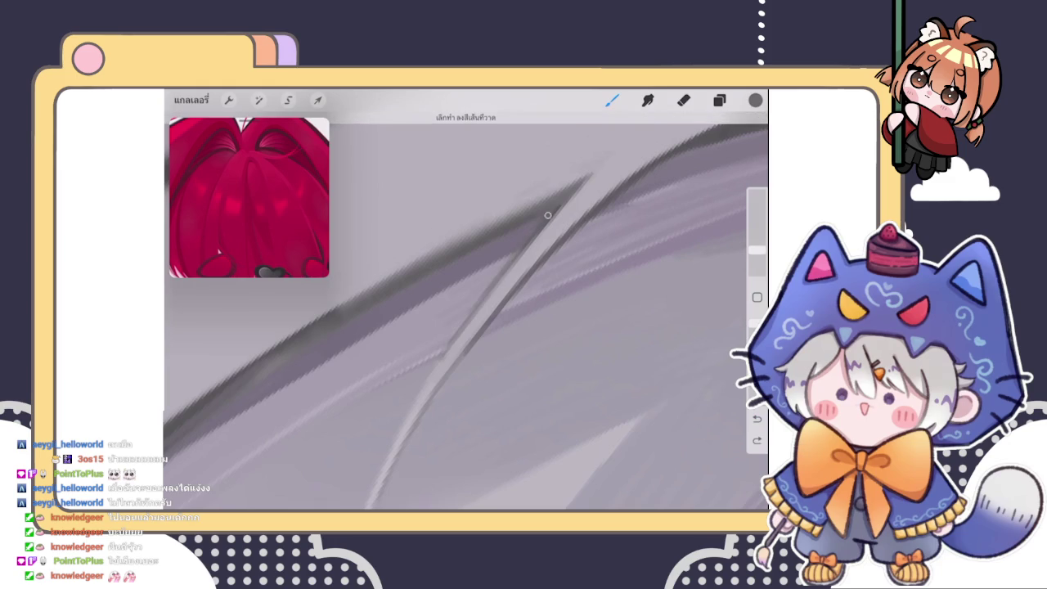
{"action": "key", "text": "ctrl+z"}
{"action": "key", "text": "ctrl+shift+z"}
{"action": "scroll", "coordinate": [466, 310], "scroll_direction": "down", "scroll_amount": 3}
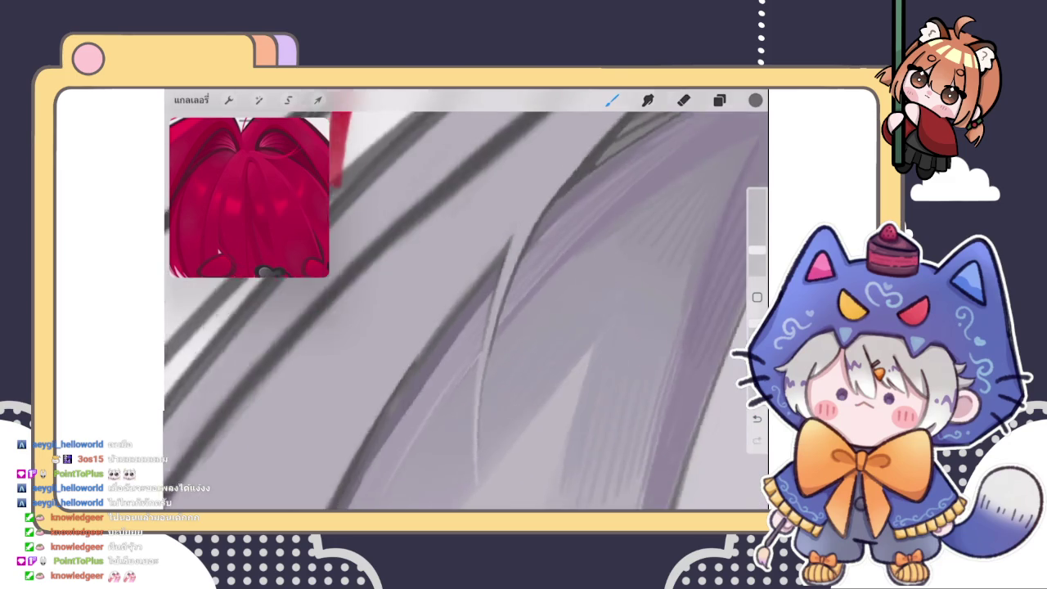
{"action": "scroll", "coordinate": [466, 311], "scroll_direction": "down", "scroll_amount": 3}
{"action": "scroll", "coordinate": [466, 310], "scroll_direction": "down", "scroll_amount": 3}
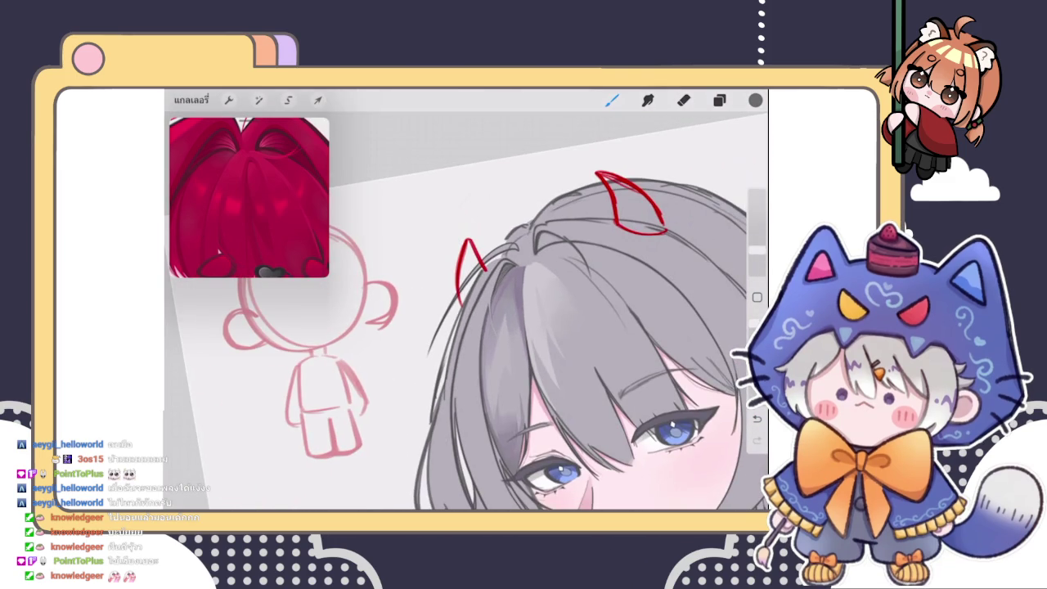
Undo the previous hair line and draw a short new stroke on the strand
{"action": "scroll", "coordinate": [507, 270], "scroll_direction": "up", "scroll_amount": 2}
{"action": "scroll", "coordinate": [508, 270], "scroll_direction": "up", "scroll_amount": 2}
{"action": "scroll", "coordinate": [508, 270], "scroll_direction": "up", "scroll_amount": 2}
{"action": "scroll", "coordinate": [507, 270], "scroll_direction": "up", "scroll_amount": 2}
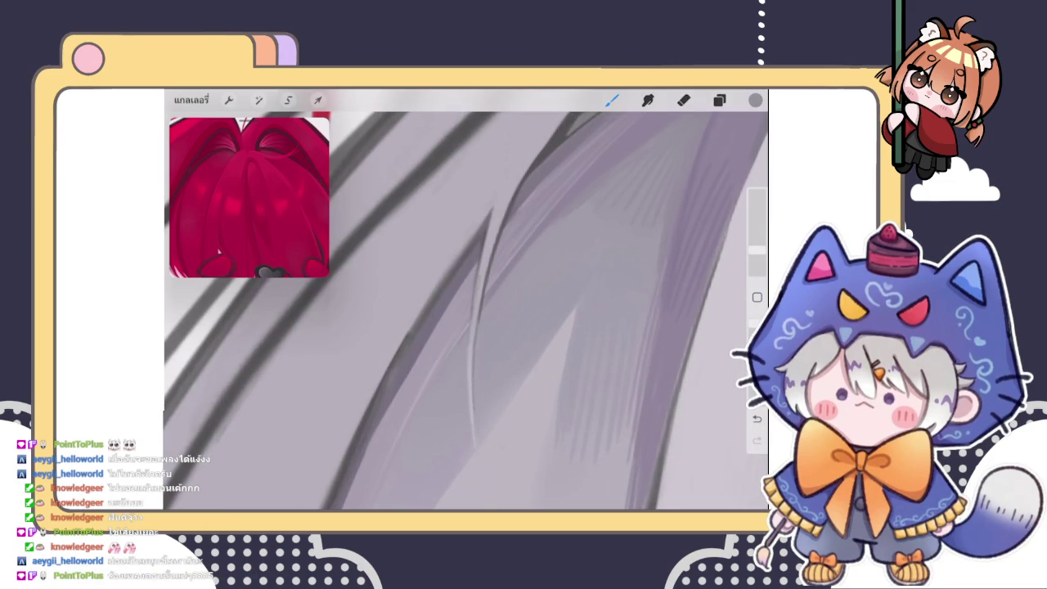
{"action": "key", "text": "ctrl+z"}
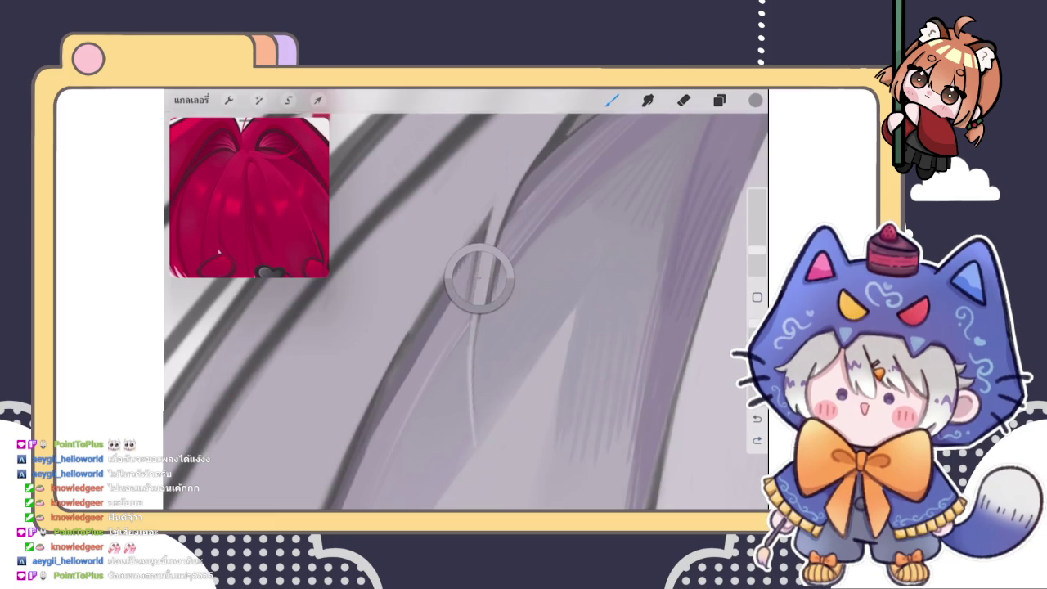
{"action": "left_click_drag", "start_coordinate": [491, 215], "coordinate": [476, 264]}
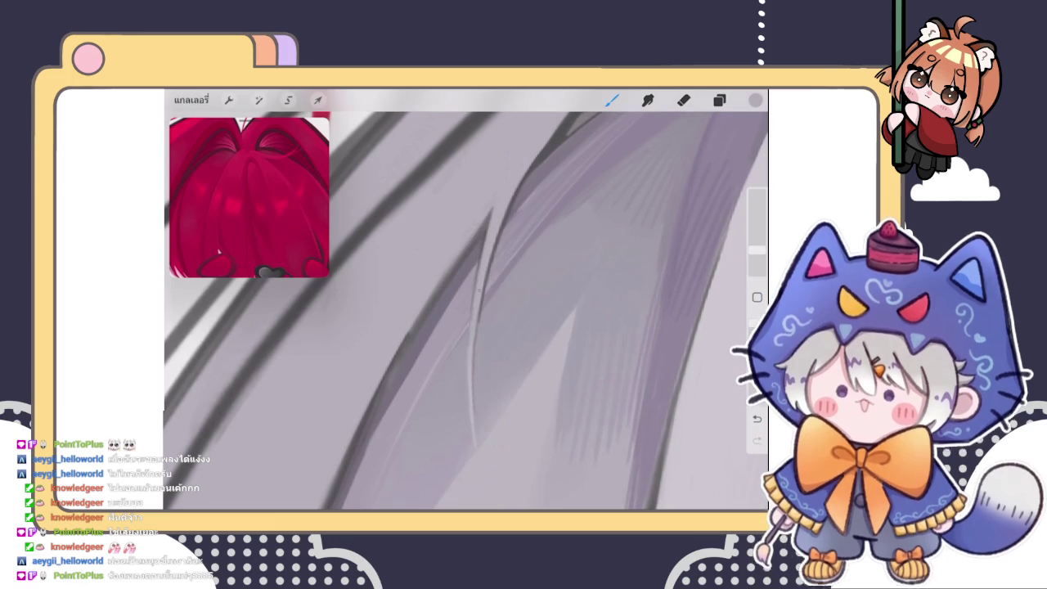
Eyedropper a light grey from the hair for further strokes
{"action": "scroll", "coordinate": [466, 303], "scroll_direction": "down", "scroll_amount": 5}
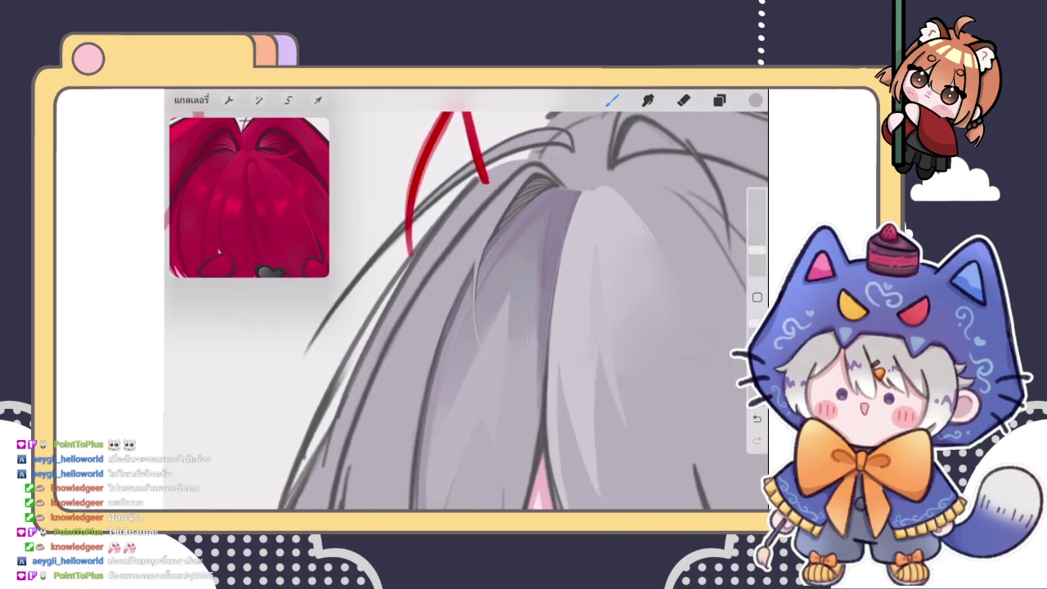
{"action": "scroll", "coordinate": [467, 302], "scroll_direction": "up", "scroll_amount": 3}
{"action": "scroll", "coordinate": [466, 303], "scroll_direction": "up", "scroll_amount": 3}
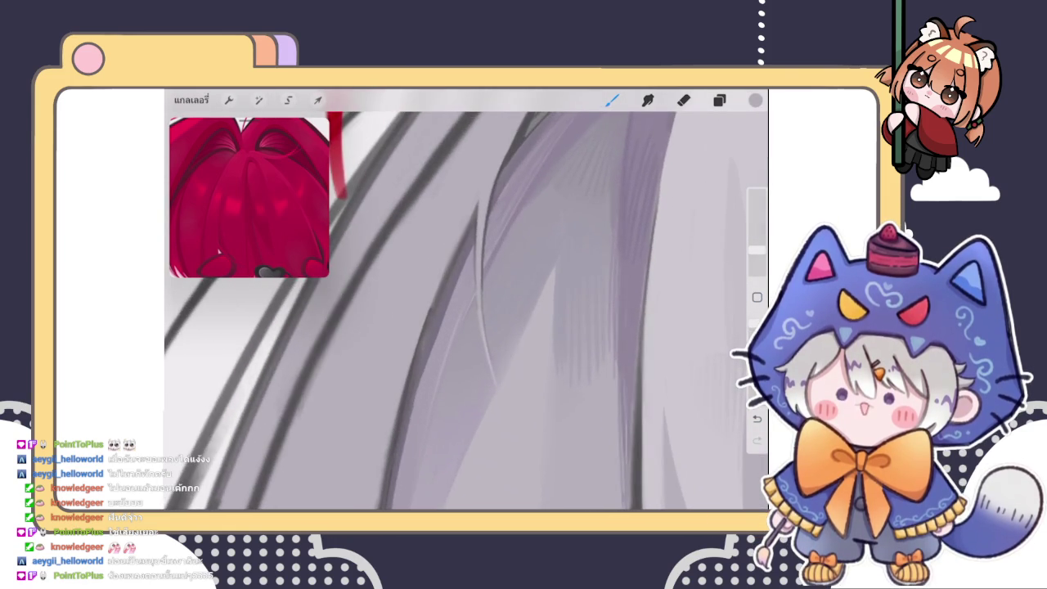
{"action": "scroll", "coordinate": [466, 303], "scroll_direction": "down", "scroll_amount": 2}
{"action": "scroll", "coordinate": [466, 311], "scroll_direction": "up", "scroll_amount": 3}
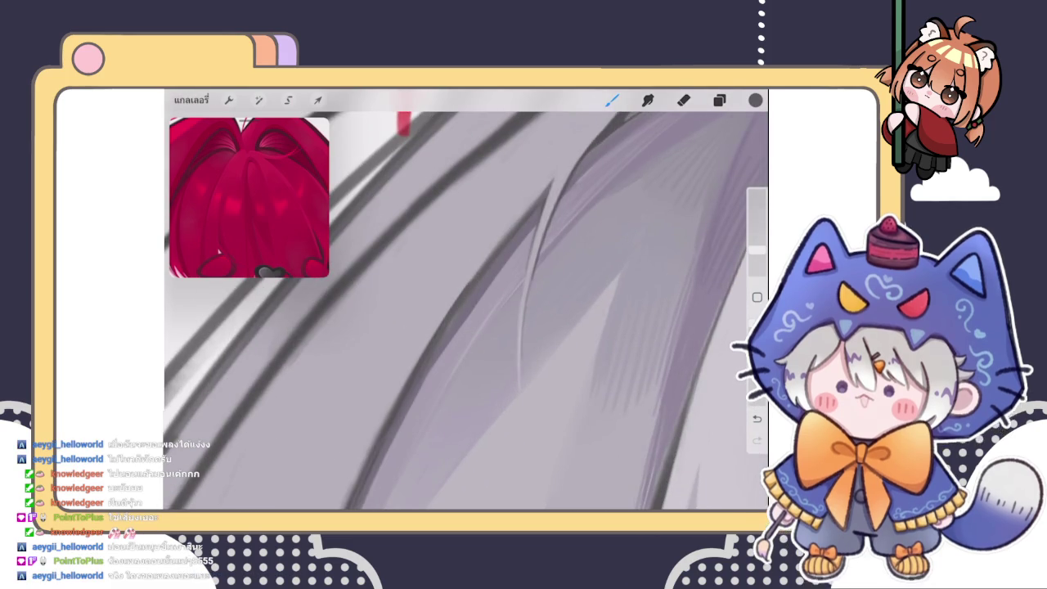
{"action": "scroll", "coordinate": [466, 311], "scroll_direction": "up", "scroll_amount": 2}
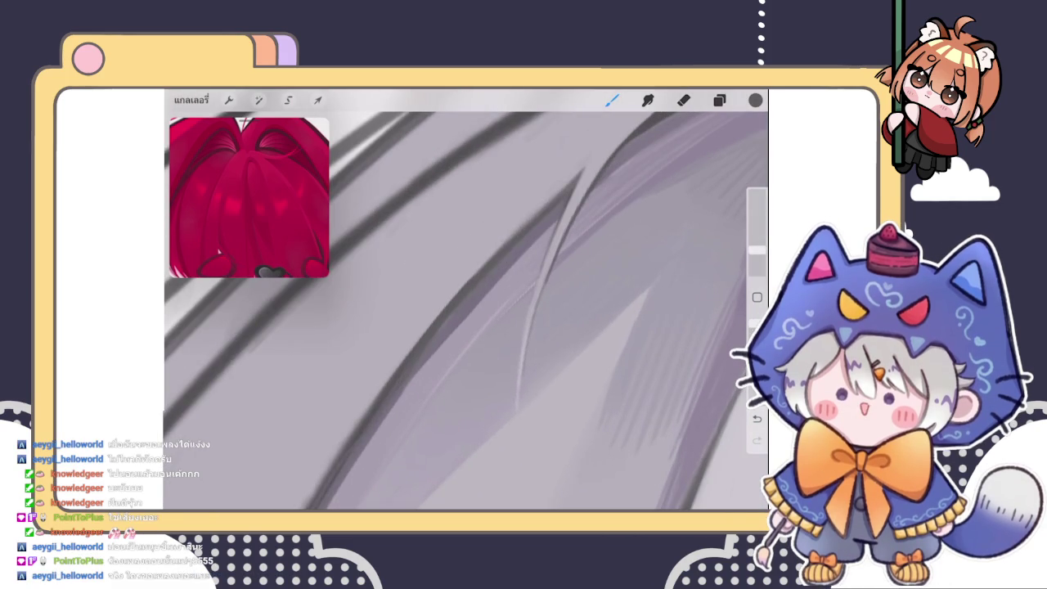
{"action": "scroll", "coordinate": [466, 311], "scroll_direction": "up", "scroll_amount": 2}
{"action": "left_click_drag", "start_coordinate": [532, 223], "coordinate": [464, 252]}
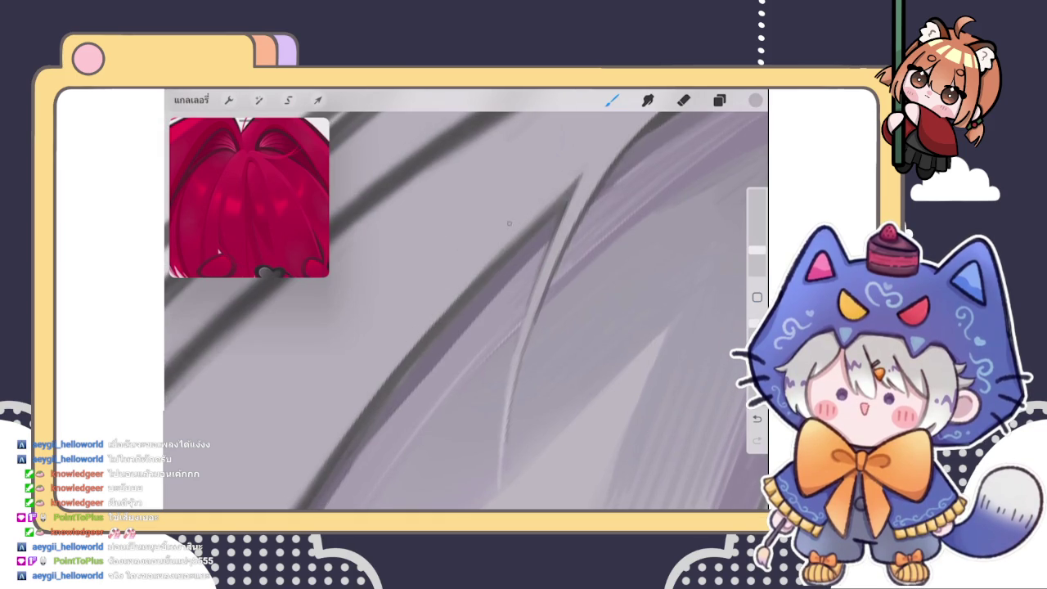
{"action": "scroll", "coordinate": [466, 311], "scroll_direction": "down", "scroll_amount": 3}
{"action": "scroll", "coordinate": [466, 311], "scroll_direction": "down", "scroll_amount": 1}
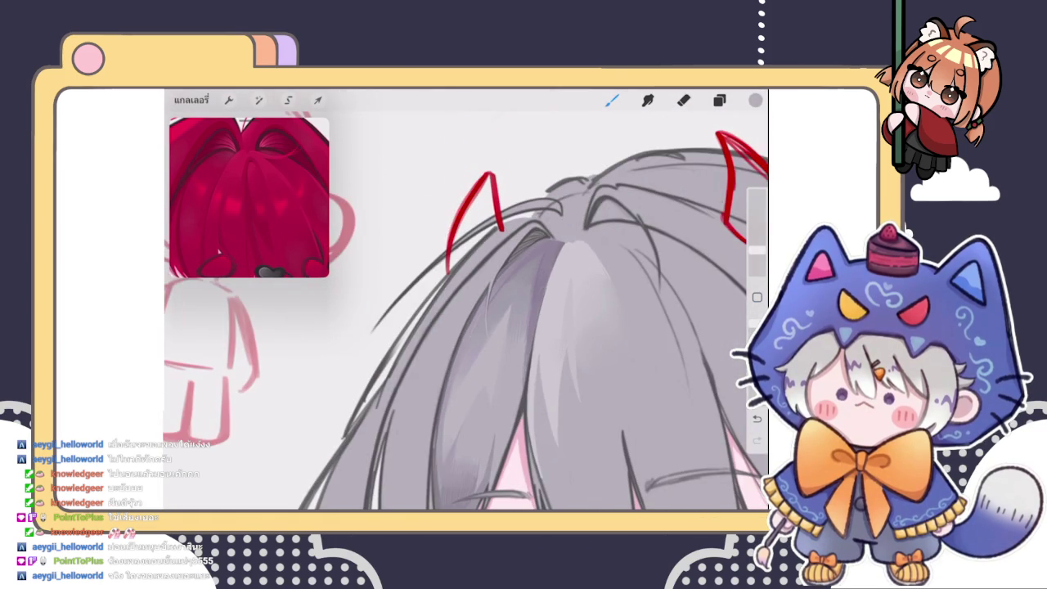
{"action": "scroll", "coordinate": [531, 245], "scroll_direction": "up", "scroll_amount": 1}
{"action": "scroll", "coordinate": [531, 245], "scroll_direction": "up", "scroll_amount": 3}
{"action": "scroll", "coordinate": [531, 246], "scroll_direction": "up", "scroll_amount": 1}
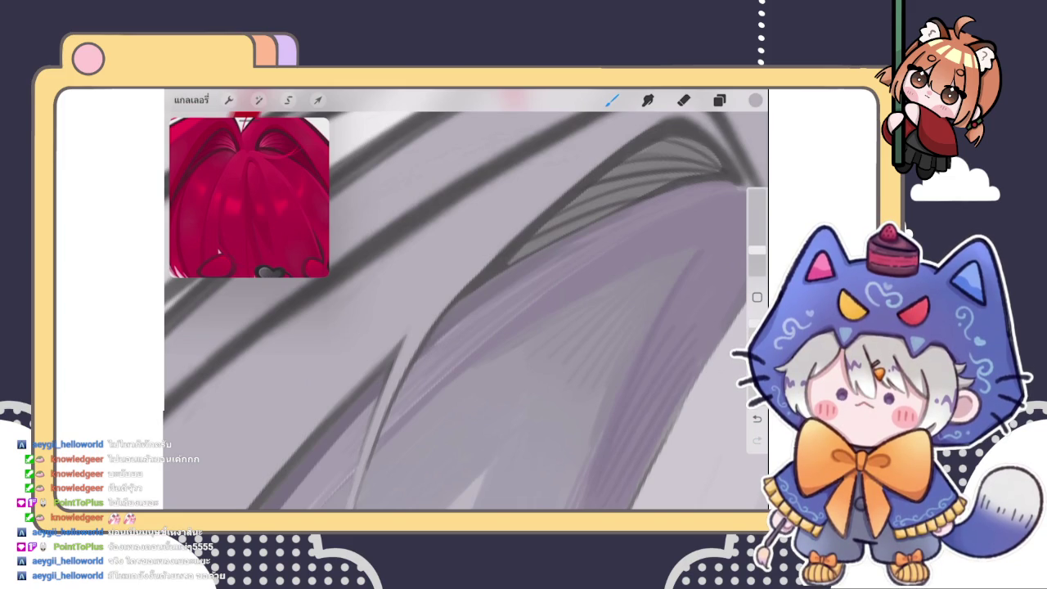
{"action": "scroll", "coordinate": [467, 302], "scroll_direction": "down", "scroll_amount": 5}
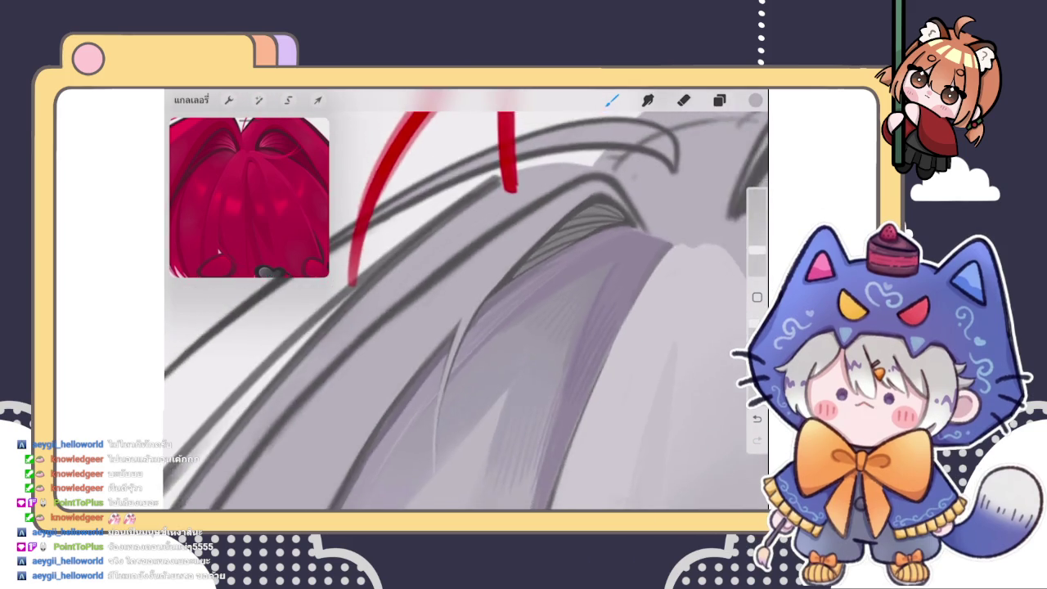
Sample a darker grey and add a short stroke along the inner hair line
{"action": "scroll", "coordinate": [467, 303], "scroll_direction": "down", "scroll_amount": 2}
{"action": "scroll", "coordinate": [466, 303], "scroll_direction": "up", "scroll_amount": 3}
{"action": "scroll", "coordinate": [466, 302], "scroll_direction": "up", "scroll_amount": 2}
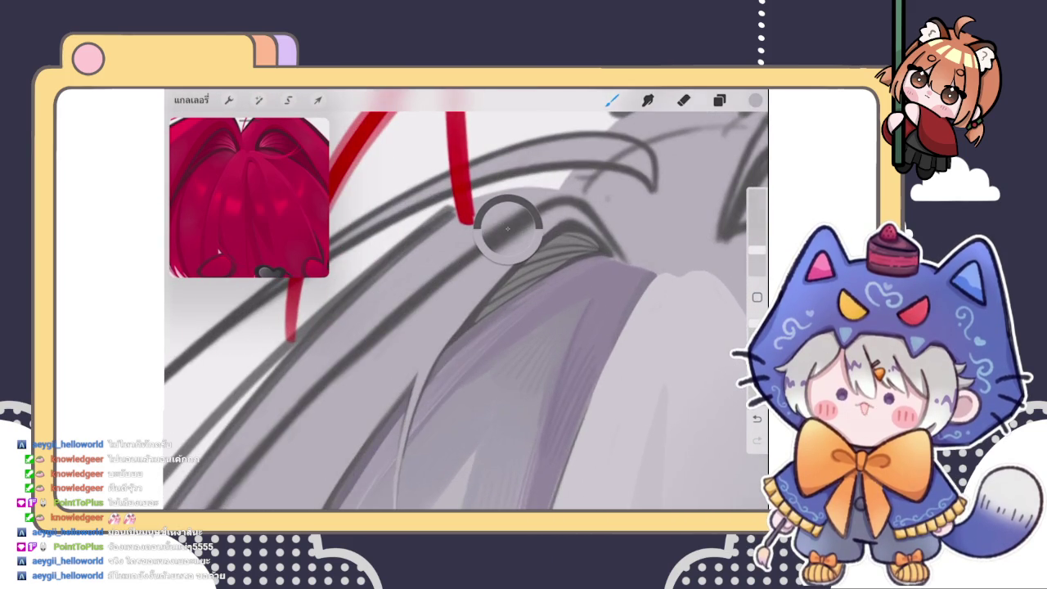
{"action": "left_click_drag", "start_coordinate": [503, 221], "coordinate": [596, 275]}
{"action": "scroll", "coordinate": [466, 303], "scroll_direction": "up", "scroll_amount": 2}
{"action": "left_click_drag", "start_coordinate": [466, 302], "coordinate": [392, 343]}
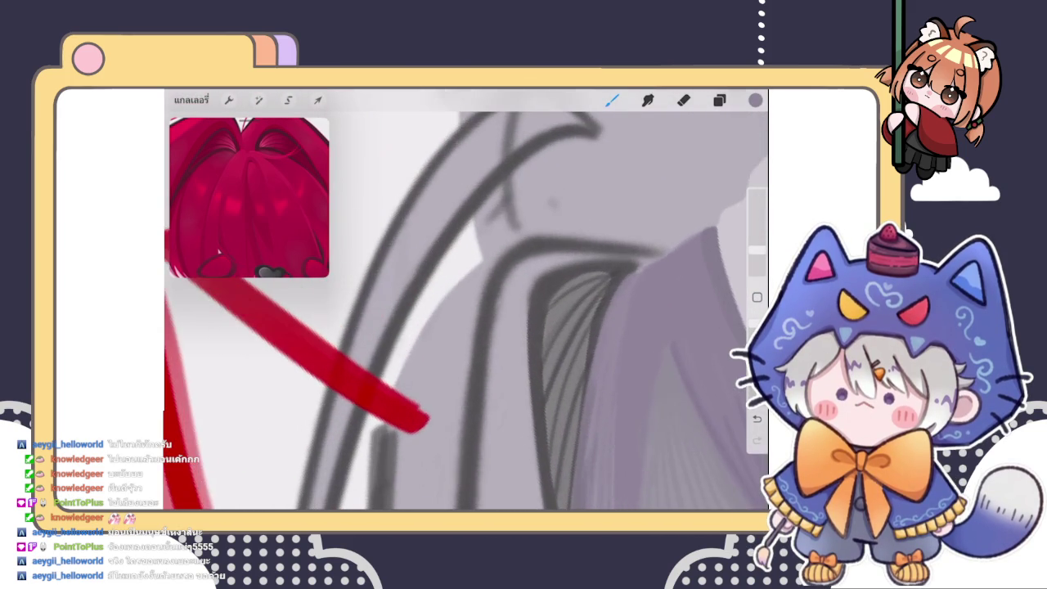
{"action": "left_click_drag", "start_coordinate": [534, 295], "coordinate": [527, 368]}
Lighten the top of the hatched hair and darken and extend the inner dark line upward
{"action": "left_click_drag", "start_coordinate": [546, 277], "coordinate": [579, 262]}
{"action": "mouse_move", "coordinate": [540, 291]}
{"action": "left_mouse_down"}
{"action": "mouse_move", "coordinate": [557, 275]}
{"action": "mouse_move", "coordinate": [532, 342]}
{"action": "mouse_move", "coordinate": [529, 419]}
{"action": "left_mouse_up"}
{"action": "scroll", "coordinate": [466, 311], "scroll_direction": "down", "scroll_amount": 3}
{"action": "left_click_drag", "start_coordinate": [523, 353], "coordinate": [524, 424]}
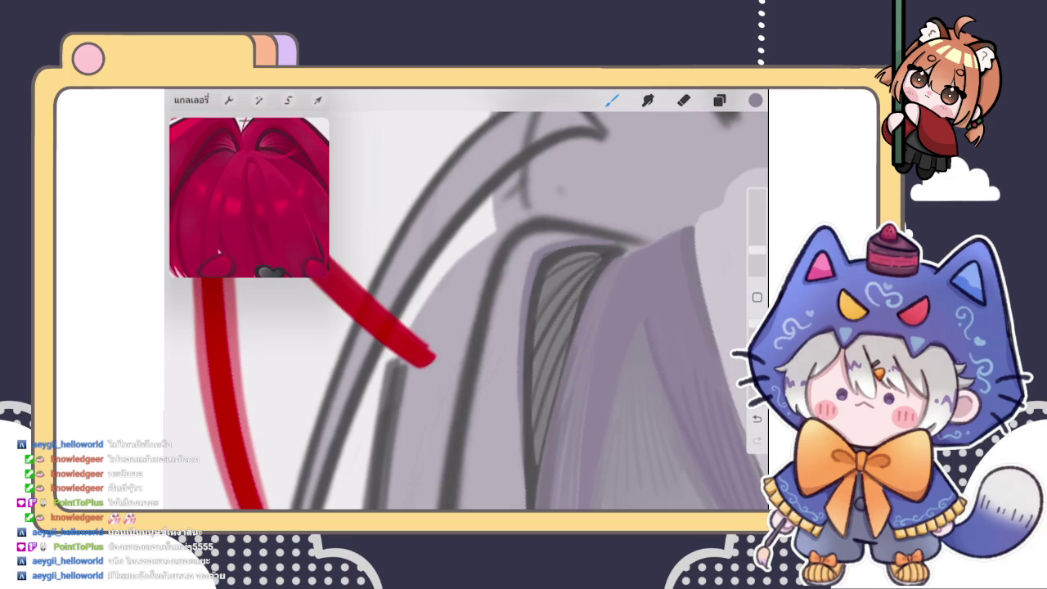
{"action": "left_click_drag", "start_coordinate": [523, 275], "coordinate": [521, 393]}
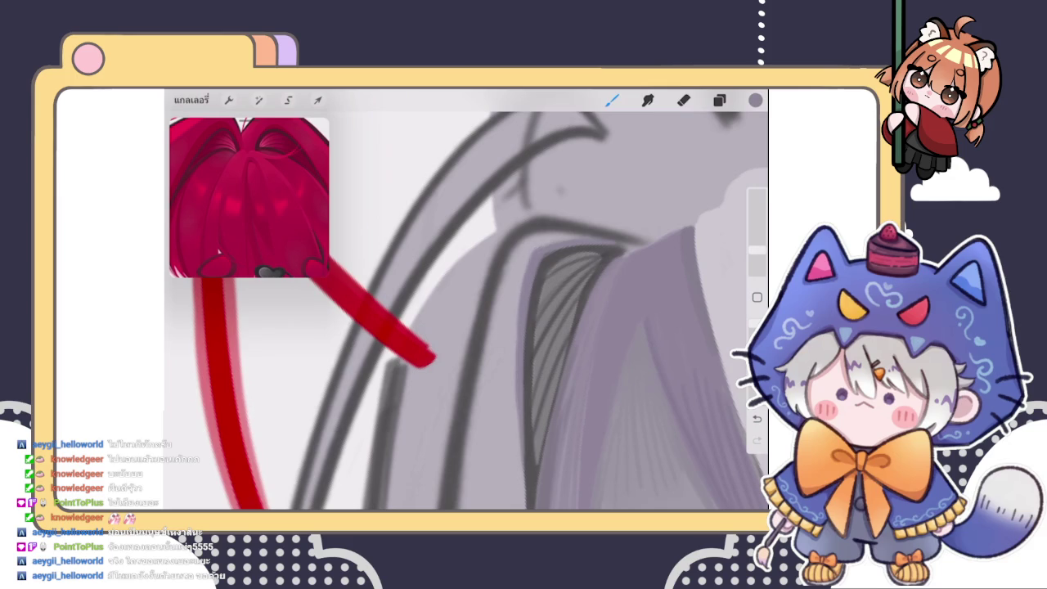
Undo the last stroke and paint faint light strands into the grey hatching
{"action": "scroll", "coordinate": [466, 311], "scroll_direction": "down", "scroll_amount": 3}
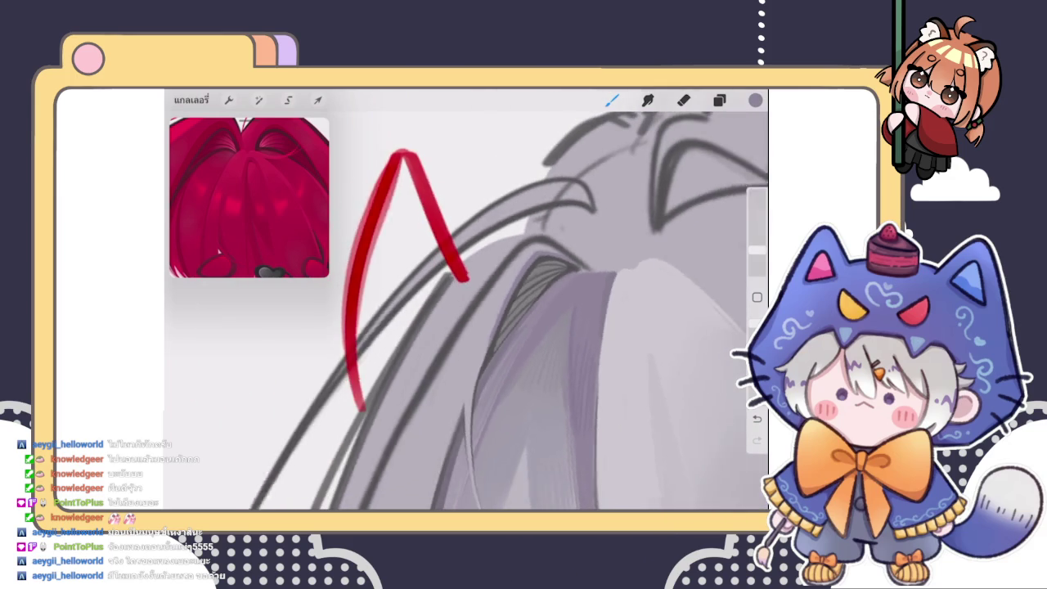
{"action": "scroll", "coordinate": [466, 311], "scroll_direction": "up", "scroll_amount": 3}
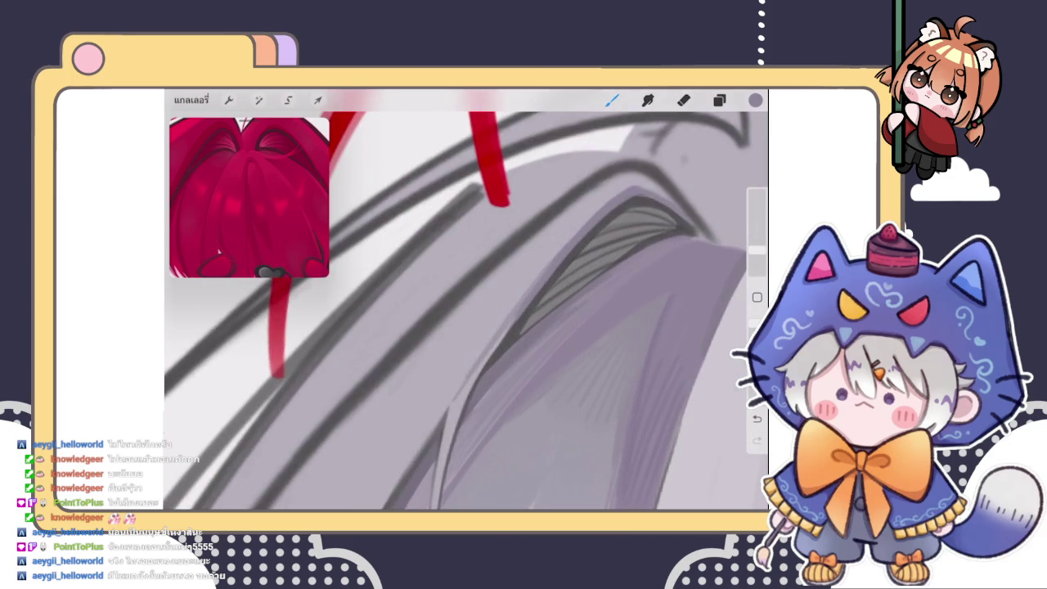
{"action": "key", "text": "ctrl+z"}
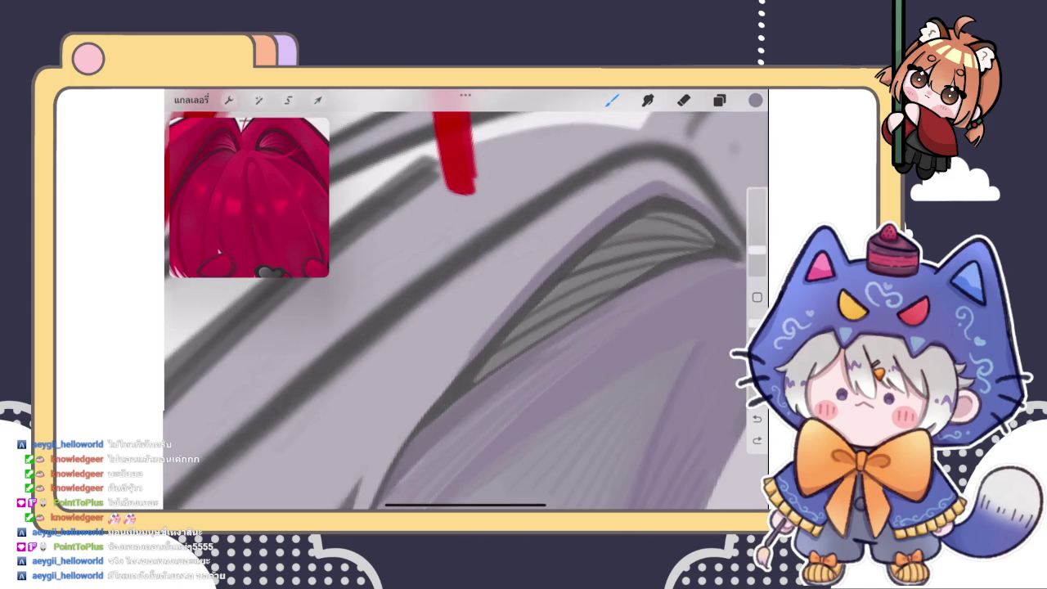
{"action": "left_click_drag", "start_coordinate": [470, 323], "coordinate": [446, 282]}
{"action": "left_click_drag", "start_coordinate": [531, 282], "coordinate": [606, 211]}
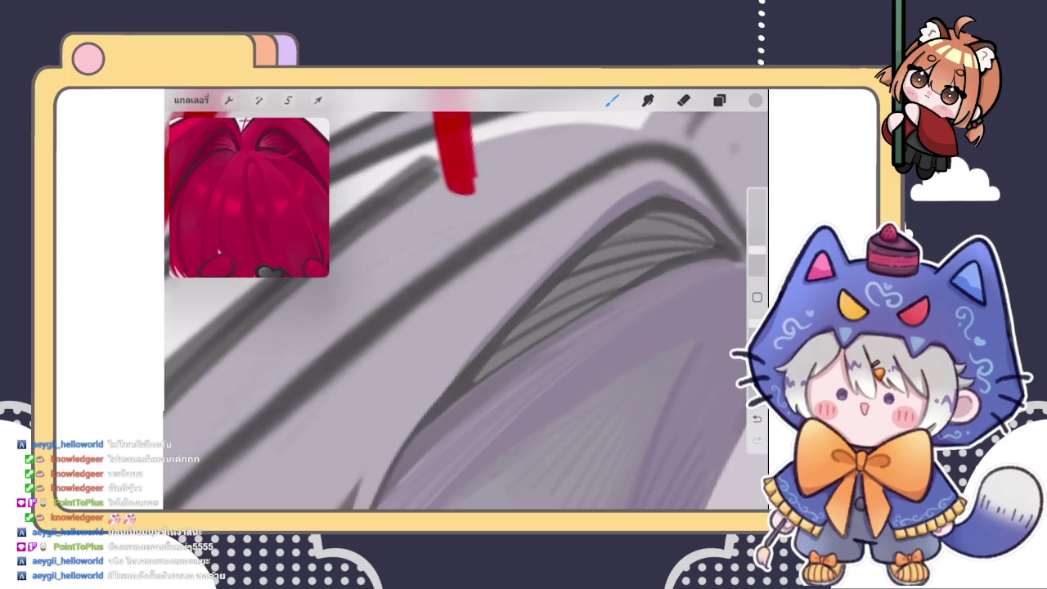
Pan and rotate the canvas so the red horn stroke stands vertical
{"action": "left_click_drag", "start_coordinate": [491, 327], "coordinate": [396, 356]}
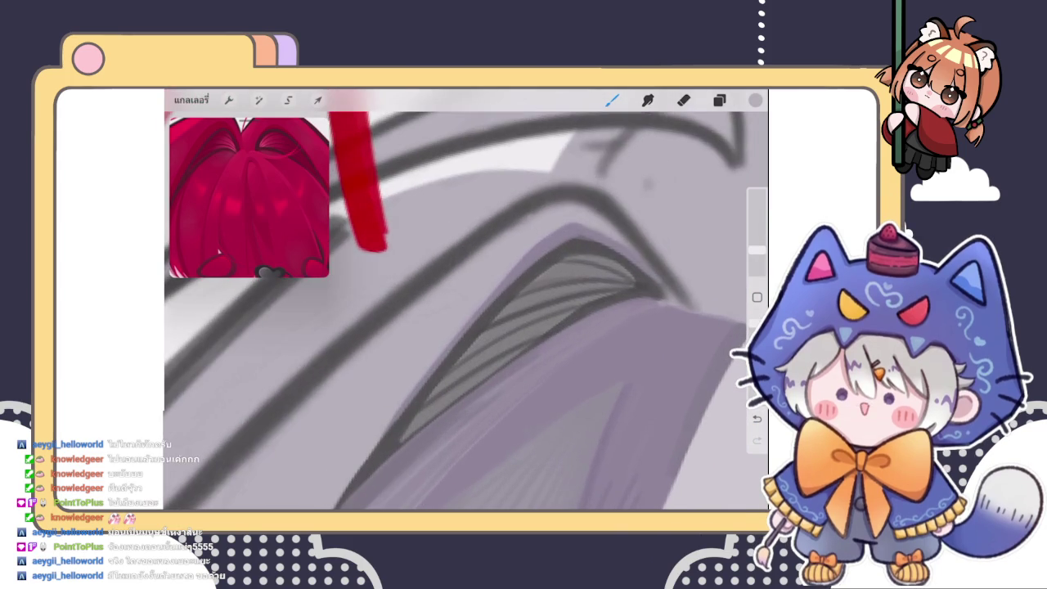
{"action": "scroll", "coordinate": [466, 299], "scroll_direction": "down", "scroll_amount": 3}
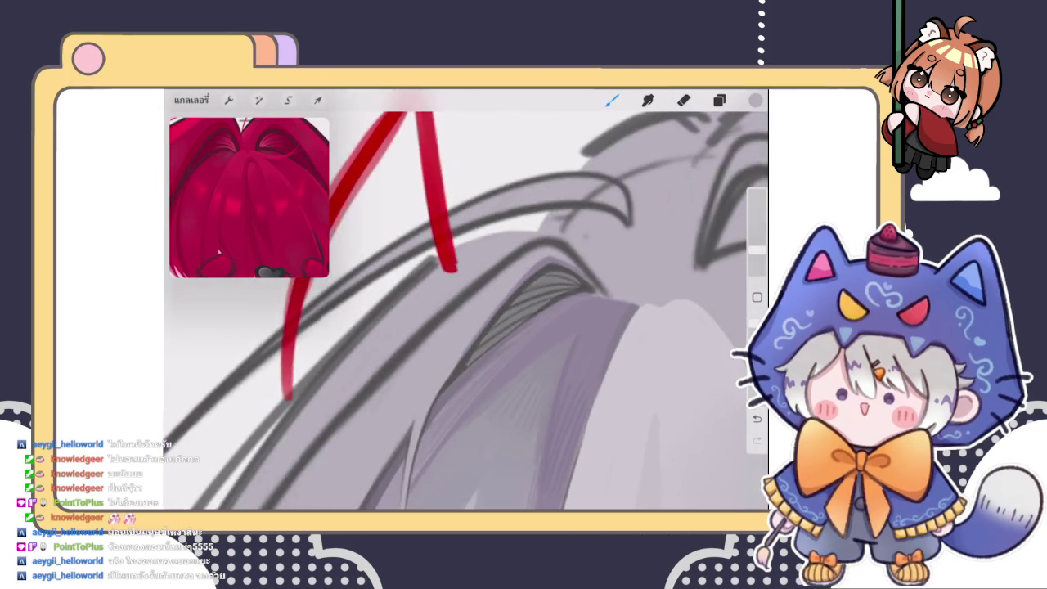
{"action": "scroll", "coordinate": [467, 299], "scroll_direction": "down", "scroll_amount": 5}
{"action": "scroll", "coordinate": [467, 298], "scroll_direction": "up", "scroll_amount": 5}
{"action": "scroll", "coordinate": [467, 298], "scroll_direction": "down", "scroll_amount": 4}
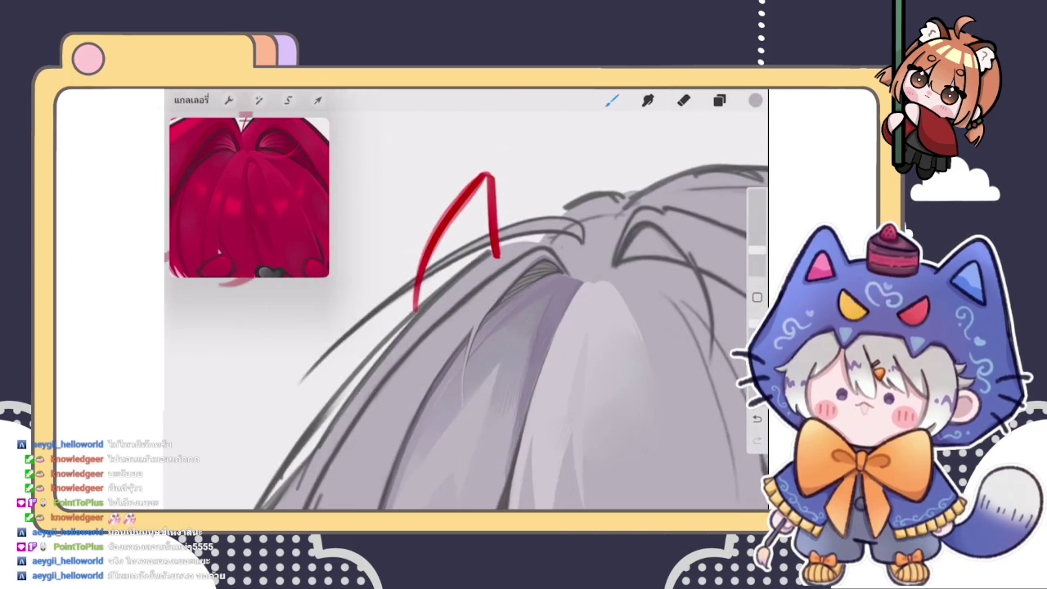
{"action": "scroll", "coordinate": [467, 299], "scroll_direction": "up", "scroll_amount": 4}
{"action": "left_click_drag", "start_coordinate": [480, 280], "coordinate": [491, 385]}
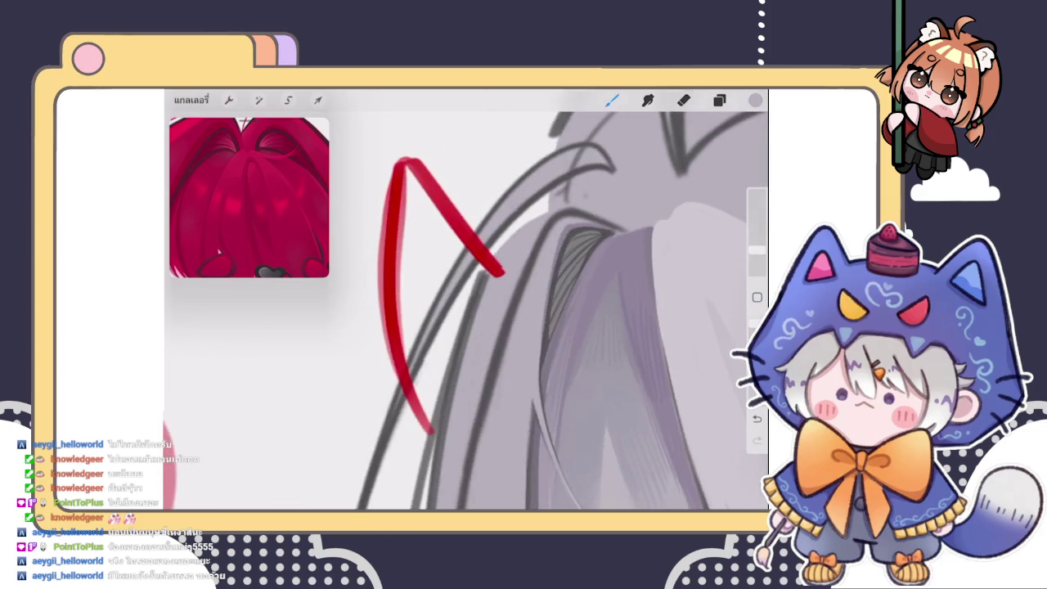
{"action": "scroll", "coordinate": [466, 298], "scroll_direction": "up", "scroll_amount": 3}
{"action": "scroll", "coordinate": [466, 299], "scroll_direction": "up", "scroll_amount": 3}
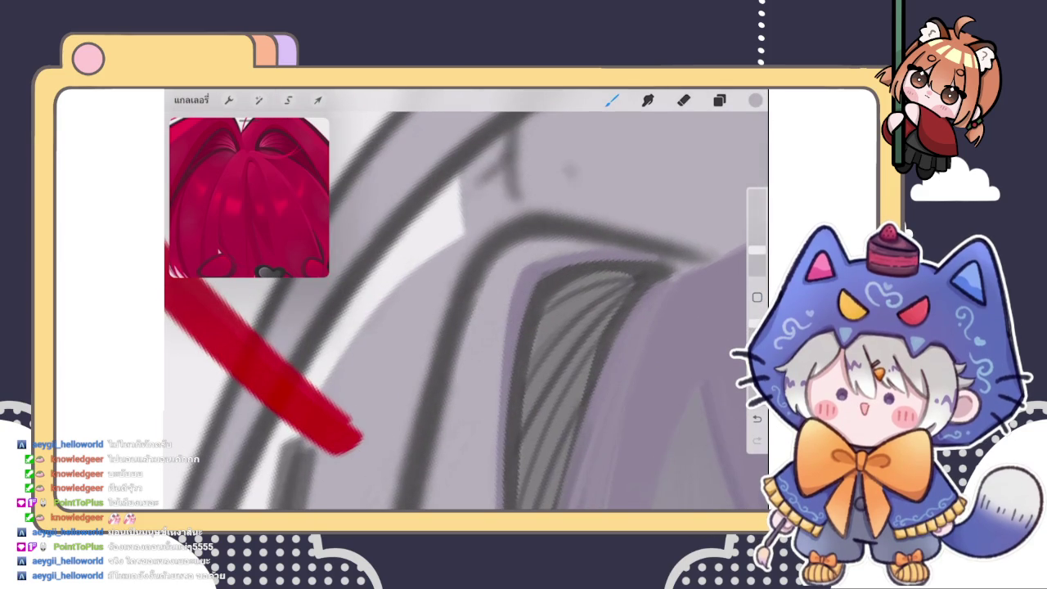
{"action": "left_click_drag", "start_coordinate": [467, 368], "coordinate": [491, 237]}
{"action": "left_click_drag", "start_coordinate": [409, 327], "coordinate": [446, 299]}
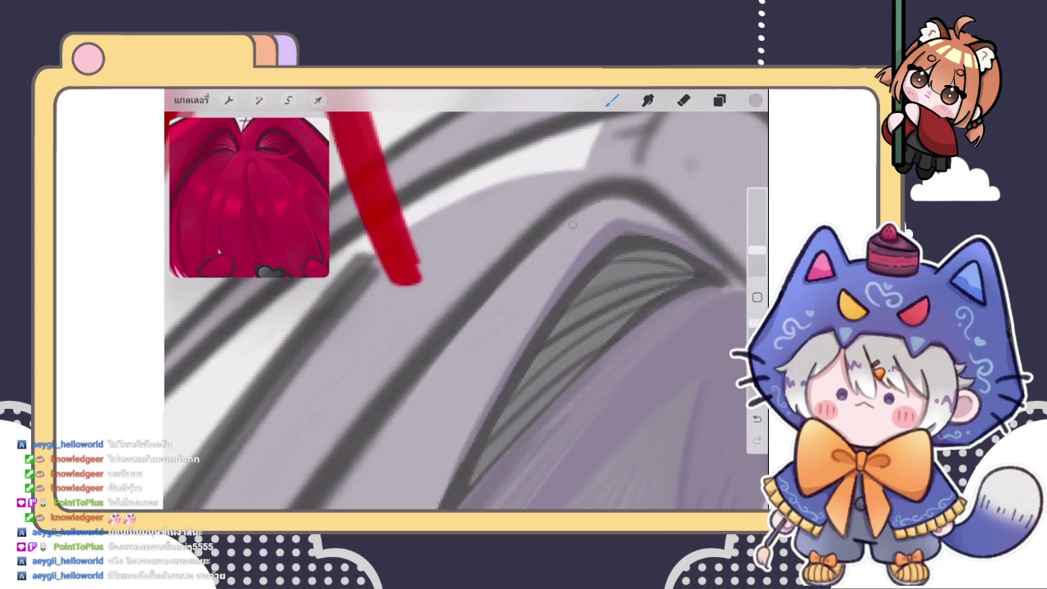
{"action": "mouse_move", "coordinate": [466, 327]}
{"action": "left_mouse_down"}
{"action": "mouse_move", "coordinate": [491, 286]}
{"action": "mouse_move", "coordinate": [425, 295]}
{"action": "mouse_move", "coordinate": [474, 270]}
{"action": "left_mouse_up"}
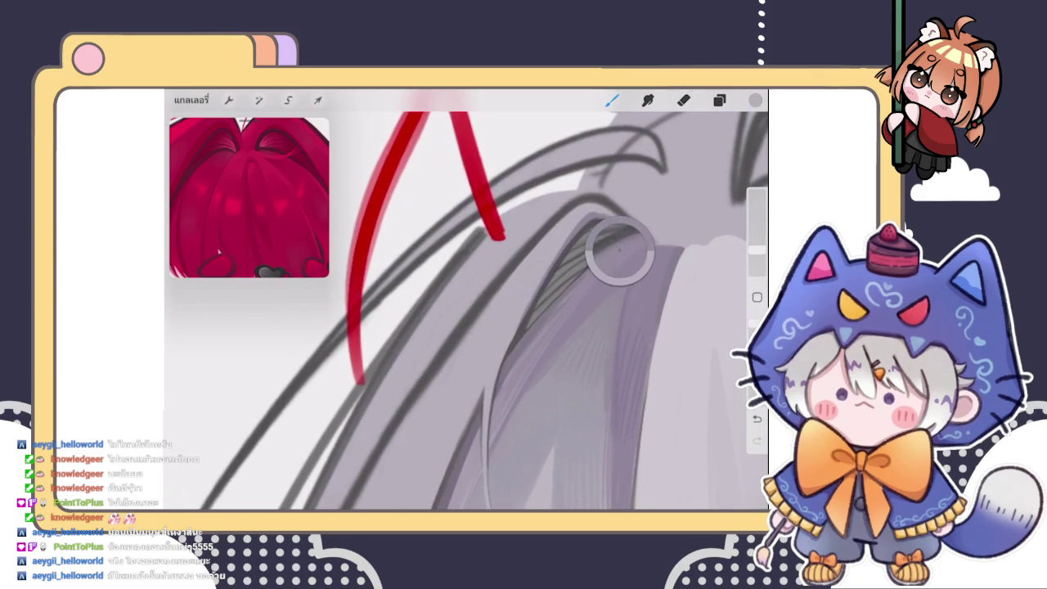
{"action": "left_click", "coordinate": [719, 99]}
Choose a light colour from the wheel and lay a faint stroke along the hair line edge
{"action": "left_click", "coordinate": [606, 222]}
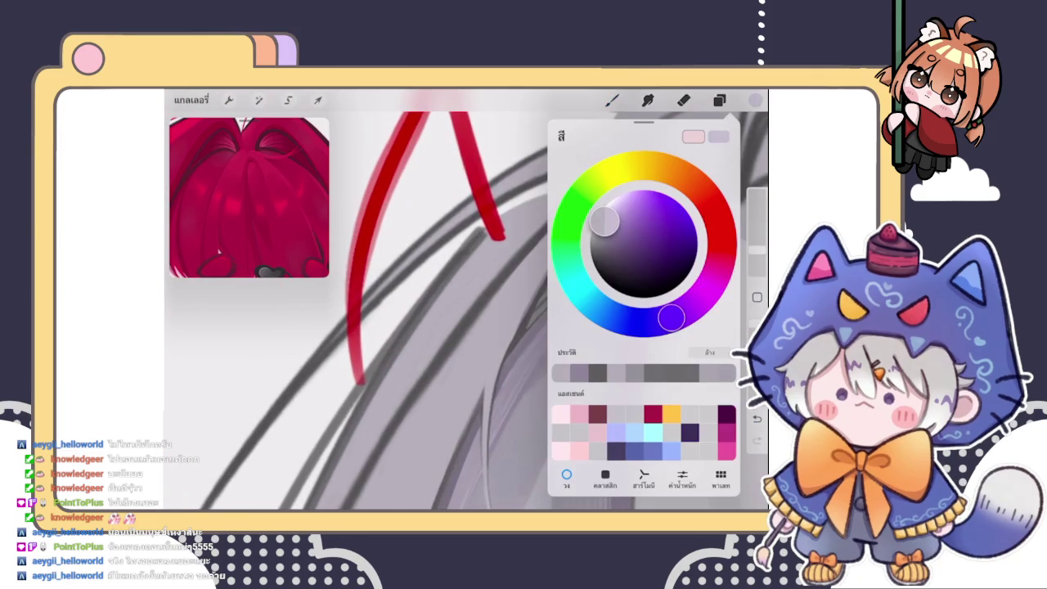
{"action": "left_click", "coordinate": [755, 100]}
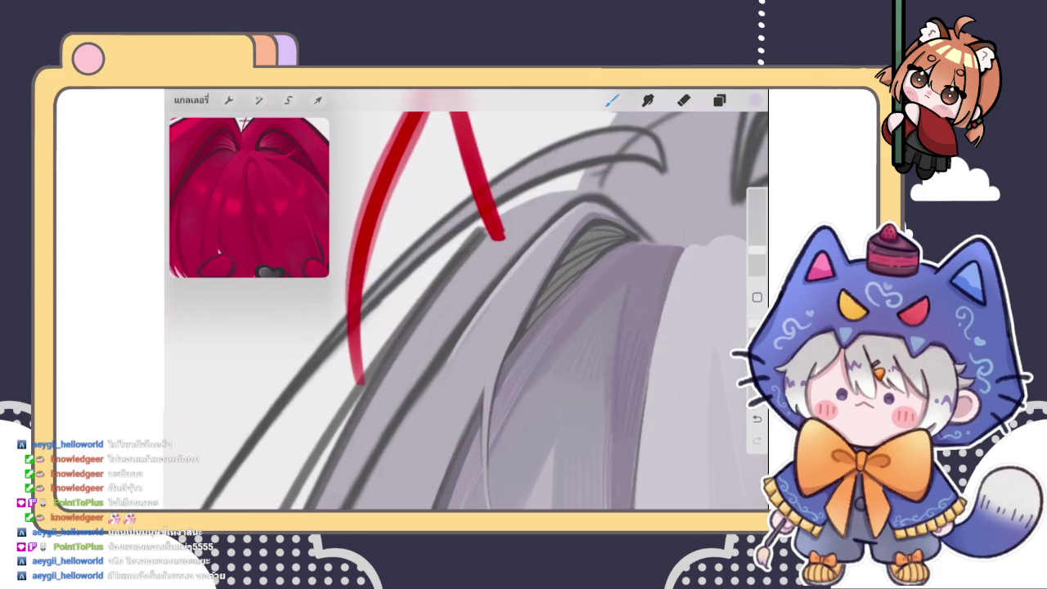
{"action": "scroll", "coordinate": [467, 300], "scroll_direction": "down", "scroll_amount": 3}
{"action": "scroll", "coordinate": [467, 300], "scroll_direction": "up", "scroll_amount": 3}
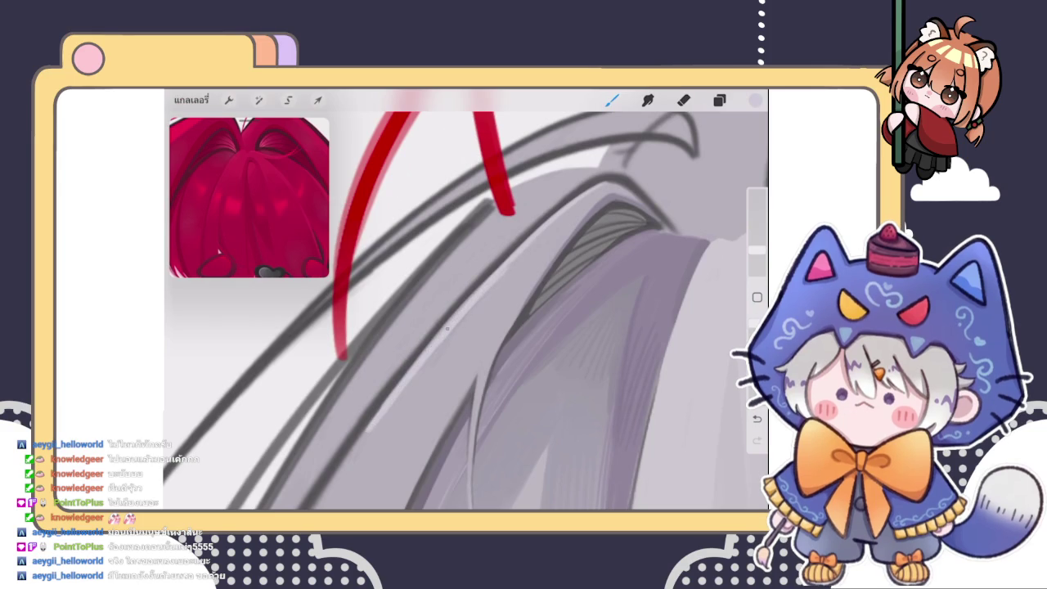
{"action": "left_click_drag", "start_coordinate": [579, 197], "coordinate": [616, 178]}
{"action": "scroll", "coordinate": [467, 299], "scroll_direction": "right", "scroll_amount": 2}
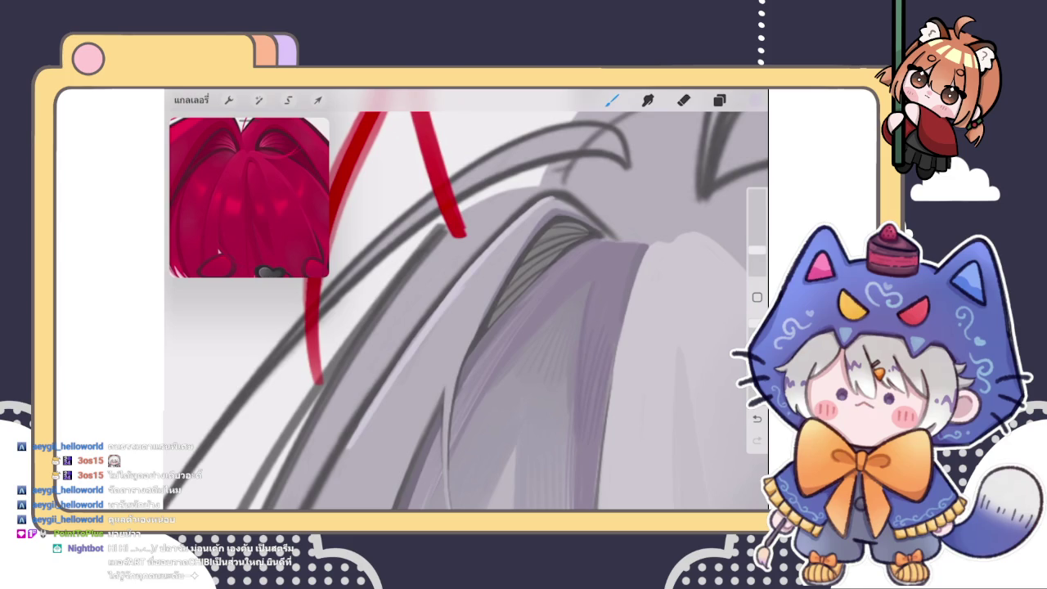
Eyedropper the lavender-grey hair colour beneath the red horn as the paint colour
{"action": "scroll", "coordinate": [467, 299], "scroll_direction": "up", "scroll_amount": 3}
{"action": "scroll", "coordinate": [467, 298], "scroll_direction": "up", "scroll_amount": 2}
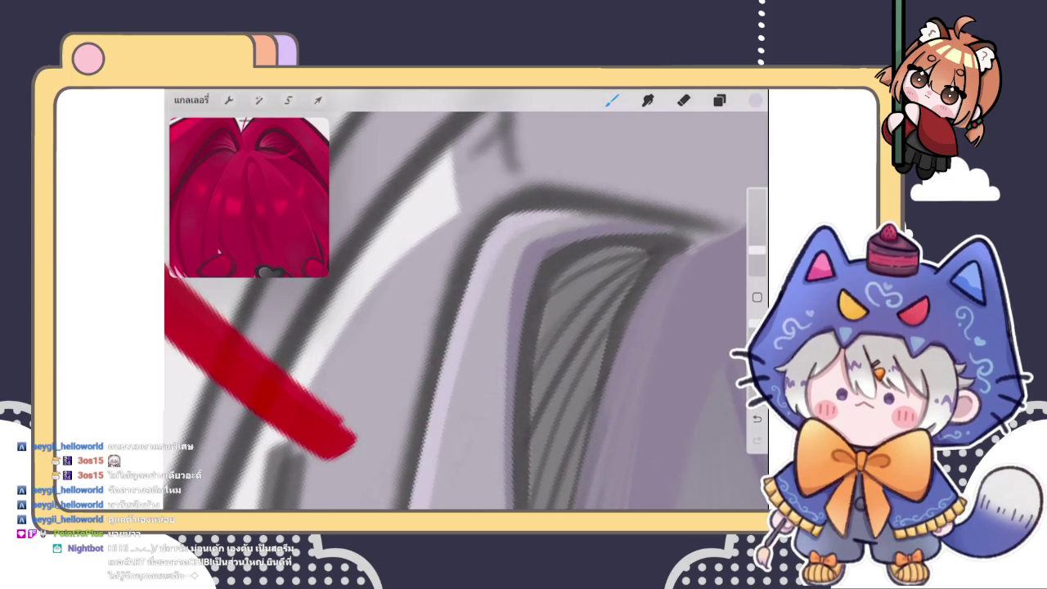
{"action": "scroll", "coordinate": [466, 299], "scroll_direction": "down", "scroll_amount": 2}
{"action": "scroll", "coordinate": [466, 299], "scroll_direction": "down", "scroll_amount": 2}
{"action": "scroll", "coordinate": [466, 298], "scroll_direction": "down", "scroll_amount": 1}
{"action": "scroll", "coordinate": [467, 298], "scroll_direction": "down", "scroll_amount": 1}
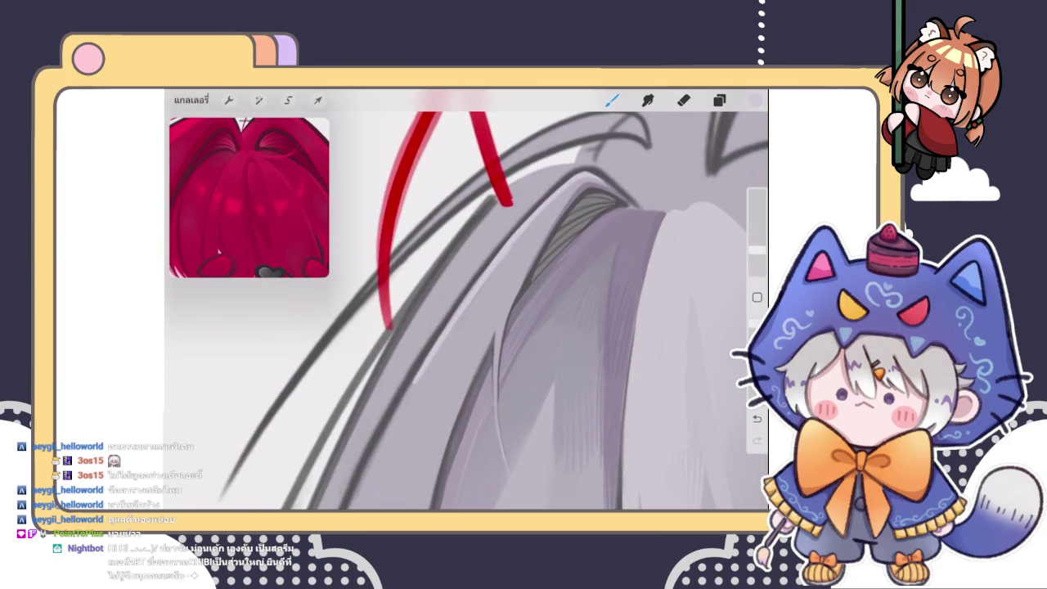
{"action": "left_click_drag", "start_coordinate": [567, 218], "coordinate": [502, 264]}
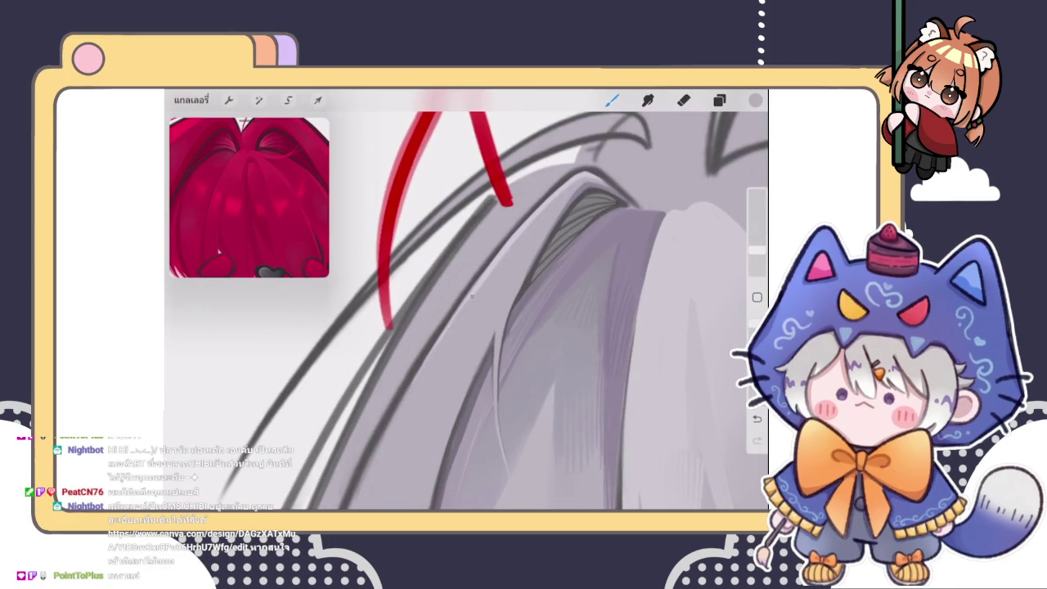
{"action": "scroll", "coordinate": [467, 298], "scroll_direction": "down", "scroll_amount": 3}
{"action": "scroll", "coordinate": [467, 299], "scroll_direction": "down", "scroll_amount": 1}
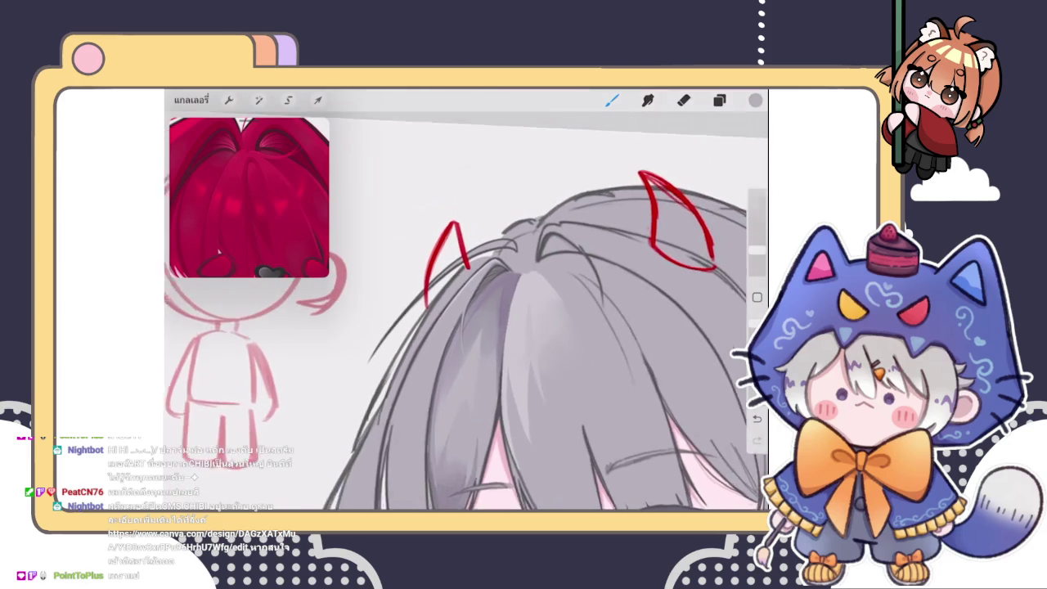
Zoom into the bangs above the nose, trying the Smudge and Brush tools
{"action": "scroll", "coordinate": [466, 311], "scroll_direction": "down", "scroll_amount": 2}
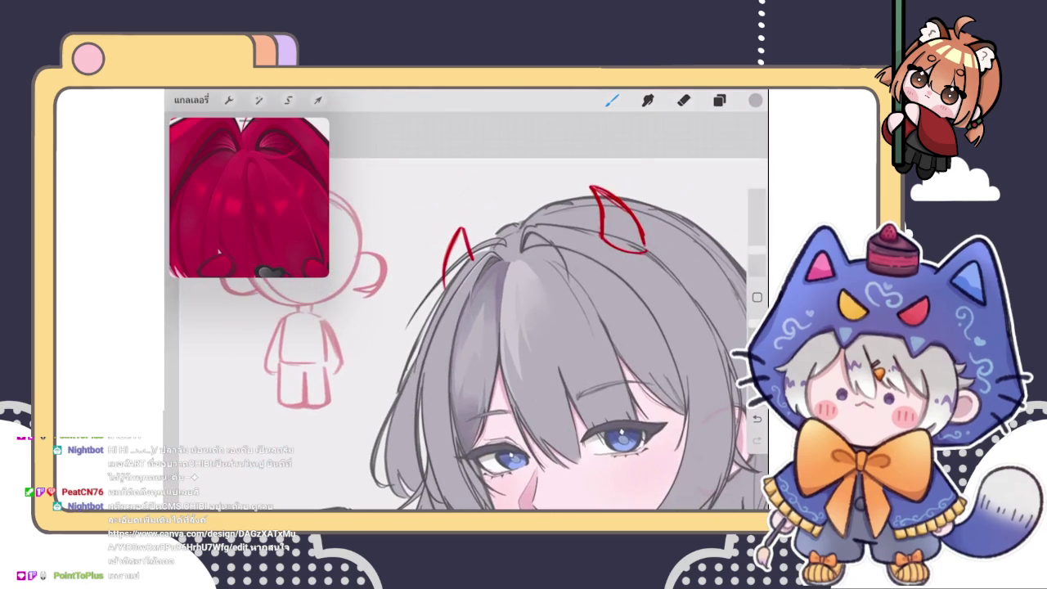
{"action": "scroll", "coordinate": [491, 352], "scroll_direction": "down", "scroll_amount": 3}
{"action": "scroll", "coordinate": [491, 351], "scroll_direction": "down", "scroll_amount": 2}
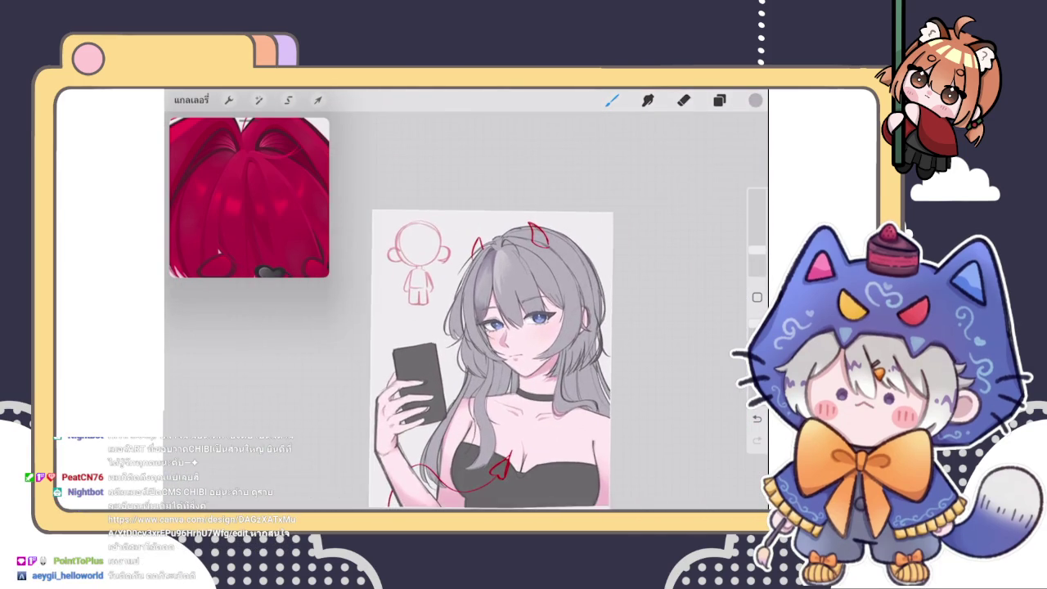
{"action": "scroll", "coordinate": [490, 323], "scroll_direction": "up", "scroll_amount": 2}
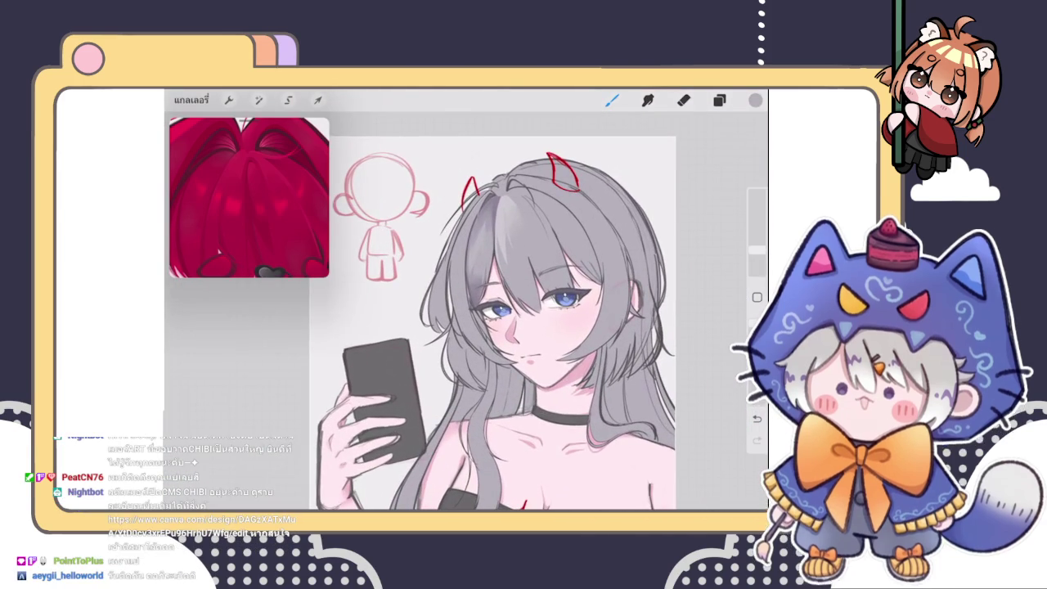
{"action": "scroll", "coordinate": [507, 311], "scroll_direction": "up", "scroll_amount": 3}
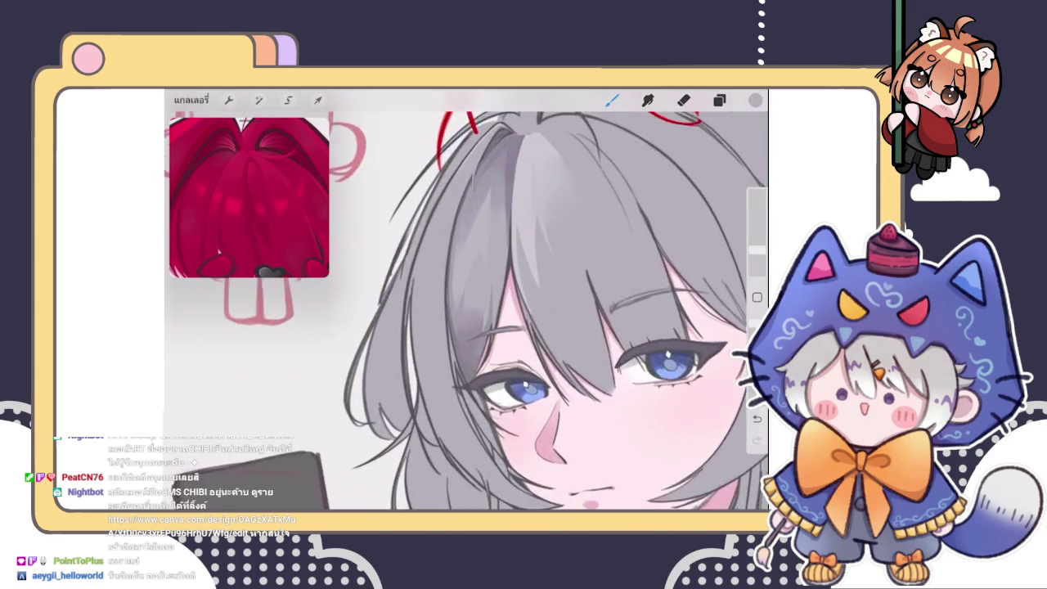
{"action": "scroll", "coordinate": [507, 311], "scroll_direction": "up", "scroll_amount": 3}
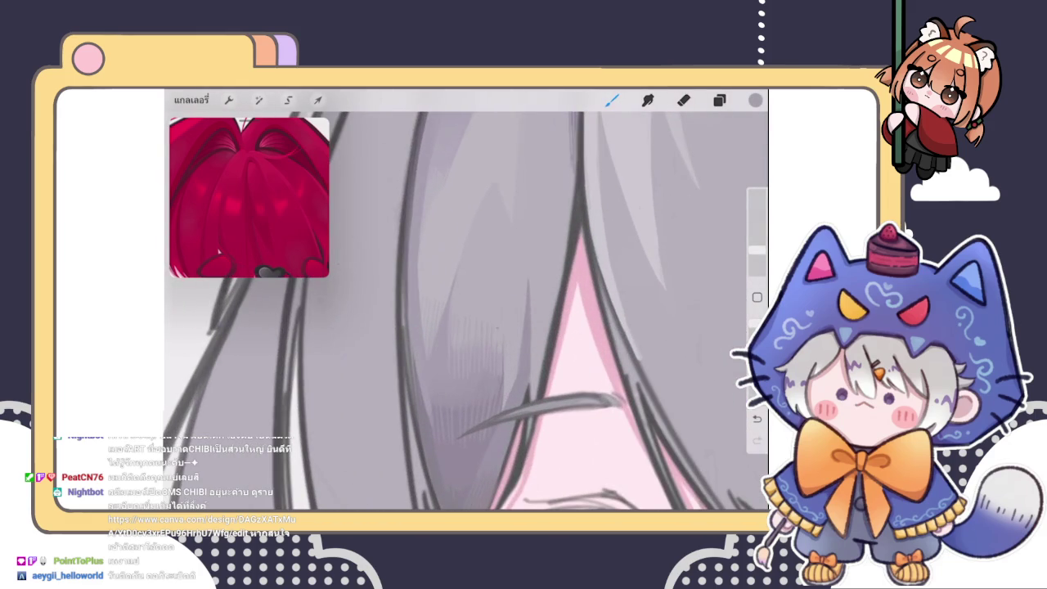
{"action": "left_click", "coordinate": [647, 100]}
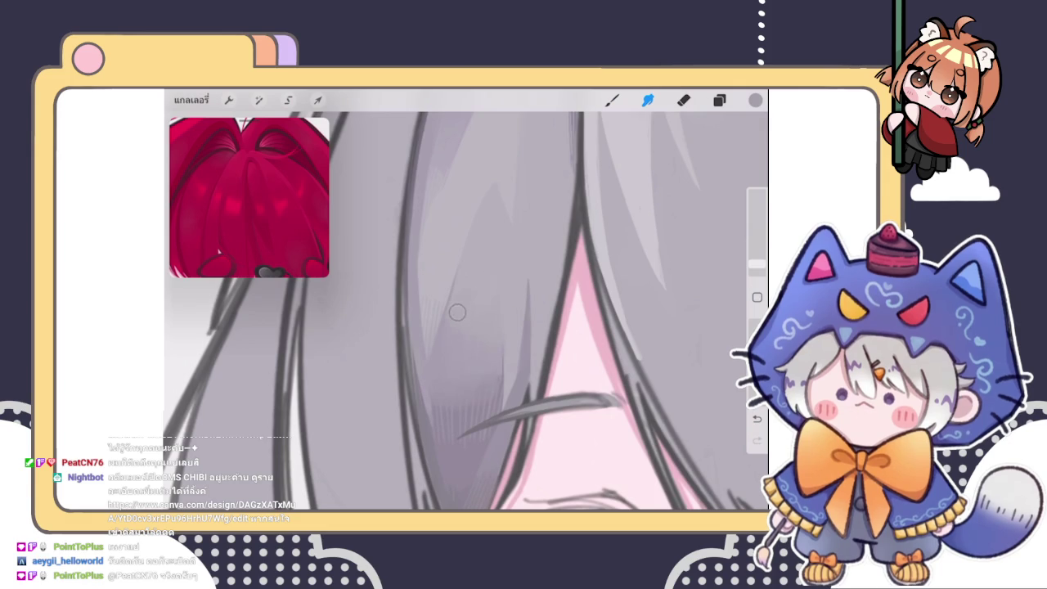
{"action": "left_click", "coordinate": [611, 100]}
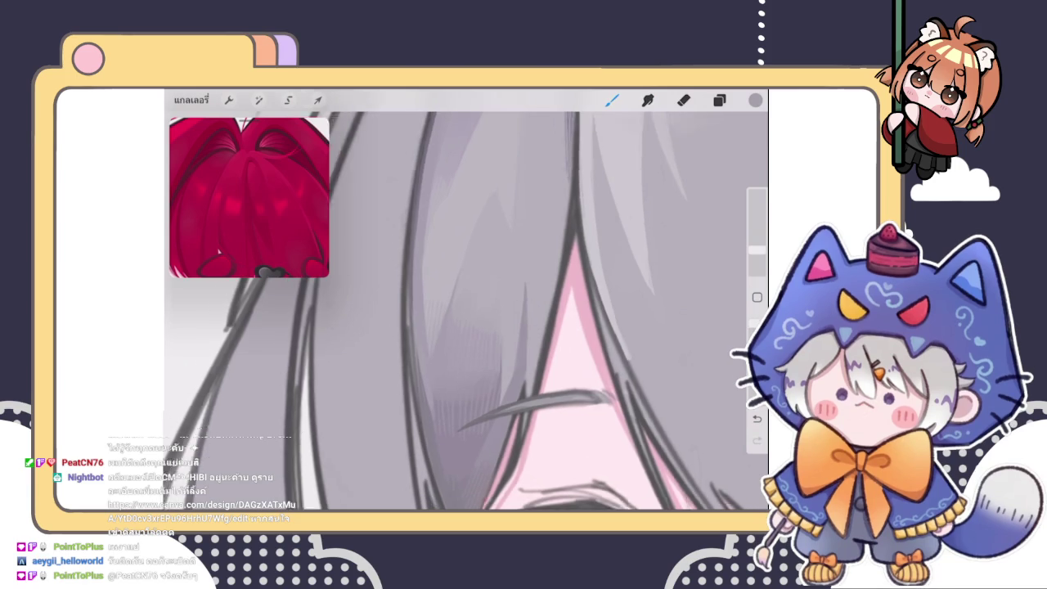
{"action": "left_click", "coordinate": [647, 100]}
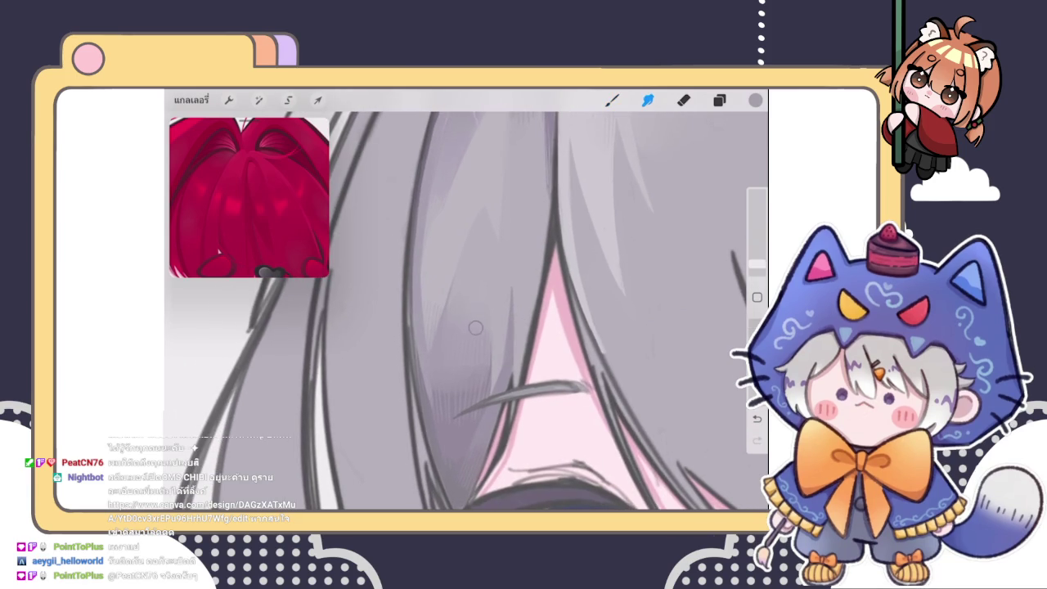
{"action": "scroll", "coordinate": [473, 330], "scroll_direction": "down", "scroll_amount": 5}
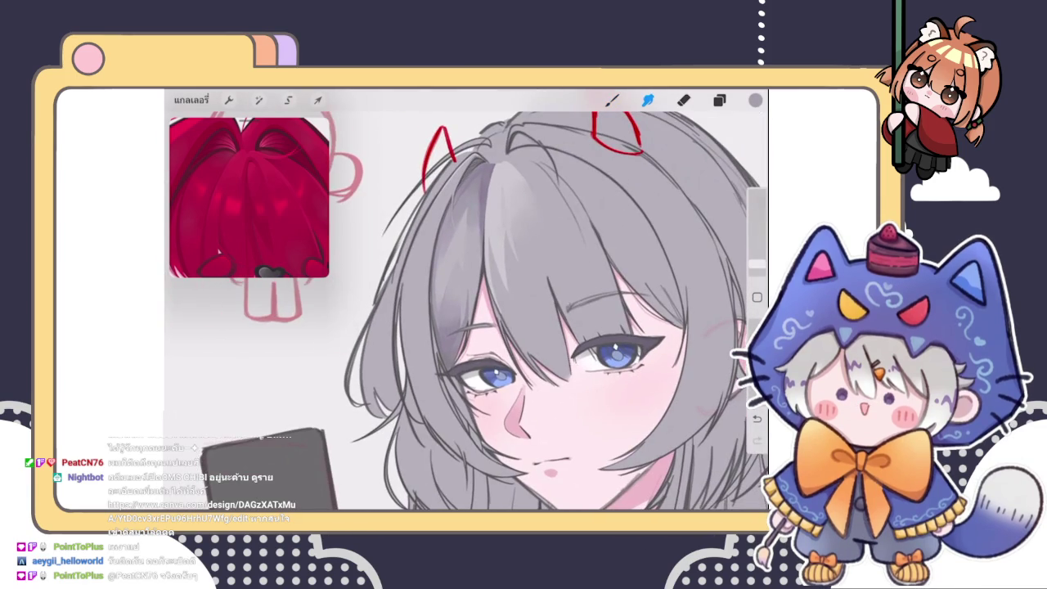
{"action": "left_click", "coordinate": [612, 100]}
Extend the dark hair line down between the bangs and smudge the hatching beneath it
{"action": "scroll", "coordinate": [467, 311], "scroll_direction": "up", "scroll_amount": 10}
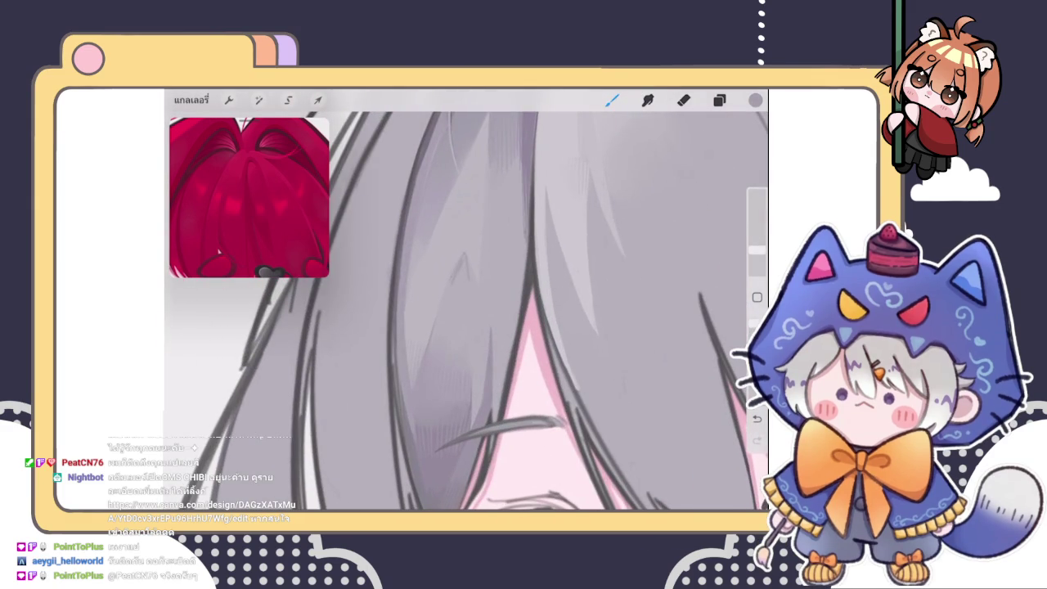
{"action": "scroll", "coordinate": [532, 310], "scroll_direction": "up", "scroll_amount": 3}
{"action": "mouse_move", "coordinate": [477, 281]}
{"action": "left_mouse_down"}
{"action": "mouse_move", "coordinate": [490, 321]}
{"action": "mouse_move", "coordinate": [467, 272]}
{"action": "mouse_move", "coordinate": [484, 312]}
{"action": "mouse_move", "coordinate": [455, 331]}
{"action": "mouse_move", "coordinate": [488, 339]}
{"action": "mouse_move", "coordinate": [455, 303]}
{"action": "mouse_move", "coordinate": [456, 352]}
{"action": "mouse_move", "coordinate": [469, 308]}
{"action": "mouse_move", "coordinate": [484, 333]}
{"action": "mouse_move", "coordinate": [467, 311]}
{"action": "mouse_move", "coordinate": [463, 327]}
{"action": "mouse_move", "coordinate": [450, 327]}
{"action": "mouse_move", "coordinate": [486, 344]}
{"action": "left_mouse_up"}
{"action": "left_click", "coordinate": [648, 100]}
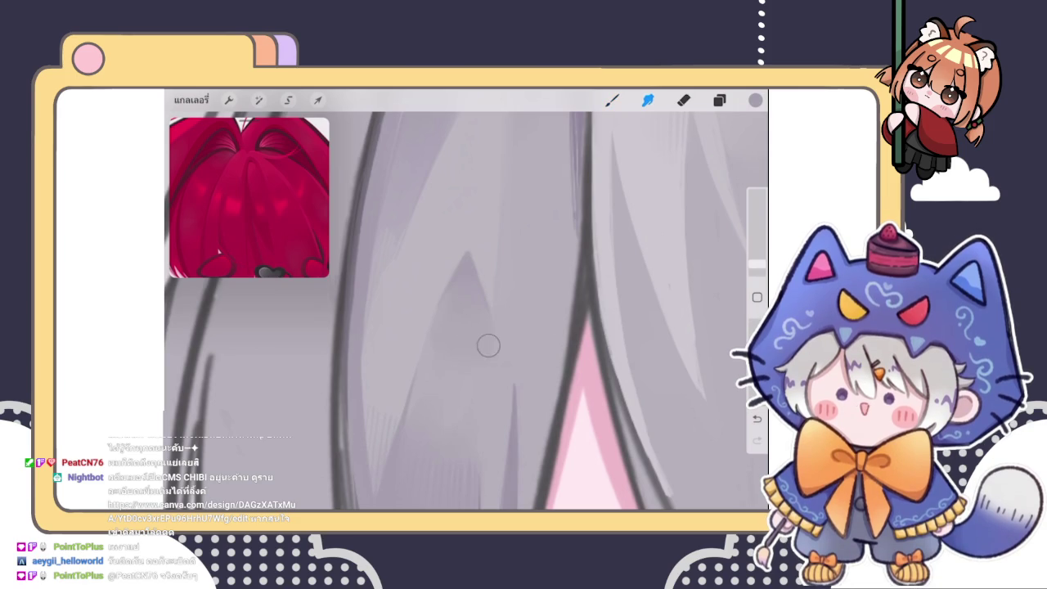
{"action": "left_click", "coordinate": [612, 100]}
{"action": "scroll", "coordinate": [466, 311], "scroll_direction": "down", "scroll_amount": 5}
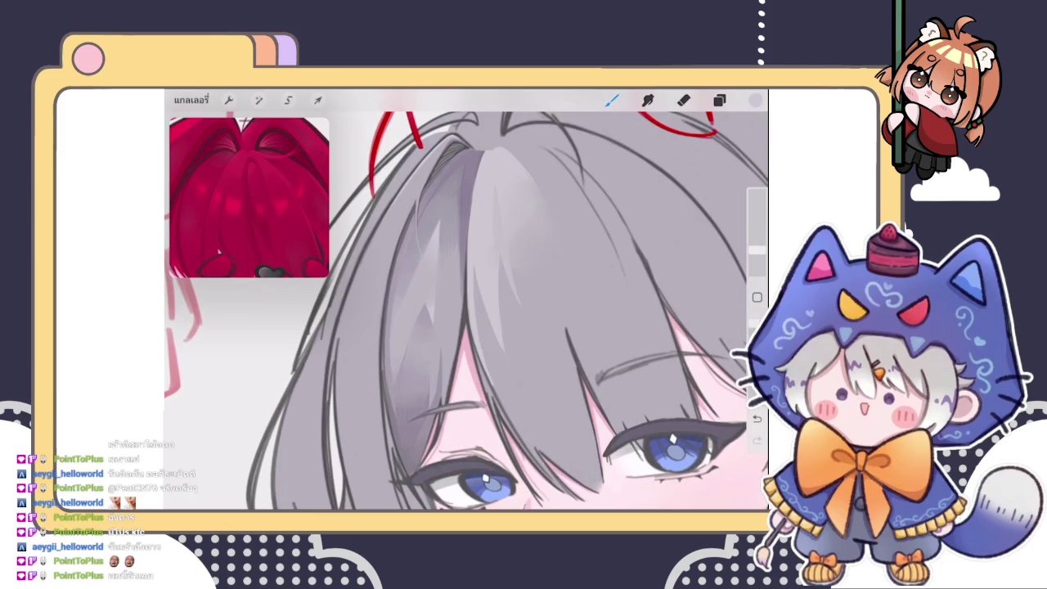
Zoom into the hair above the eye and sample its grey as the paint colour
{"action": "scroll", "coordinate": [466, 311], "scroll_direction": "down", "scroll_amount": 3}
{"action": "scroll", "coordinate": [467, 311], "scroll_direction": "down", "scroll_amount": 3}
{"action": "scroll", "coordinate": [467, 311], "scroll_direction": "up", "scroll_amount": 3}
{"action": "scroll", "coordinate": [466, 311], "scroll_direction": "up", "scroll_amount": 3}
{"action": "scroll", "coordinate": [523, 384], "scroll_direction": "up", "scroll_amount": 2}
{"action": "scroll", "coordinate": [523, 384], "scroll_direction": "up", "scroll_amount": 3}
{"action": "scroll", "coordinate": [523, 384], "scroll_direction": "up", "scroll_amount": 3}
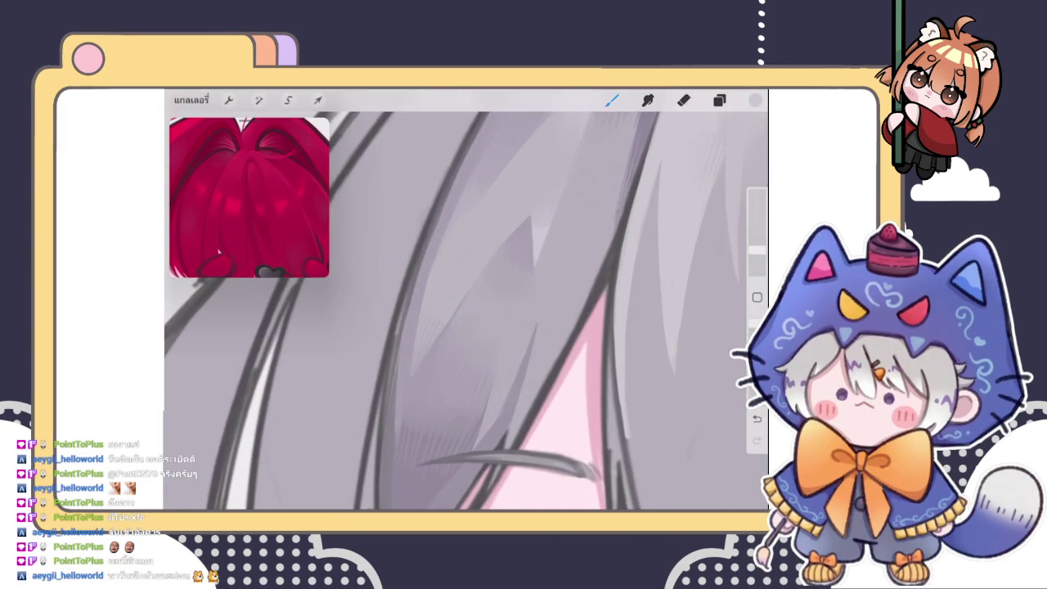
{"action": "scroll", "coordinate": [467, 311], "scroll_direction": "down", "scroll_amount": 1}
{"action": "scroll", "coordinate": [466, 311], "scroll_direction": "down", "scroll_amount": 2}
{"action": "scroll", "coordinate": [466, 311], "scroll_direction": "down", "scroll_amount": 3}
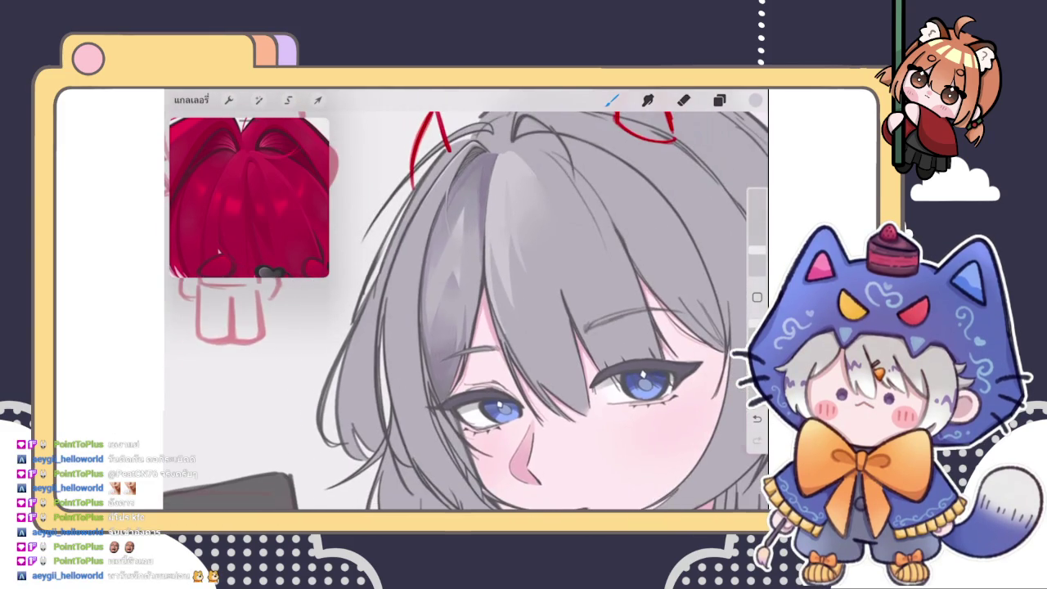
{"action": "scroll", "coordinate": [466, 310], "scroll_direction": "down", "scroll_amount": 3}
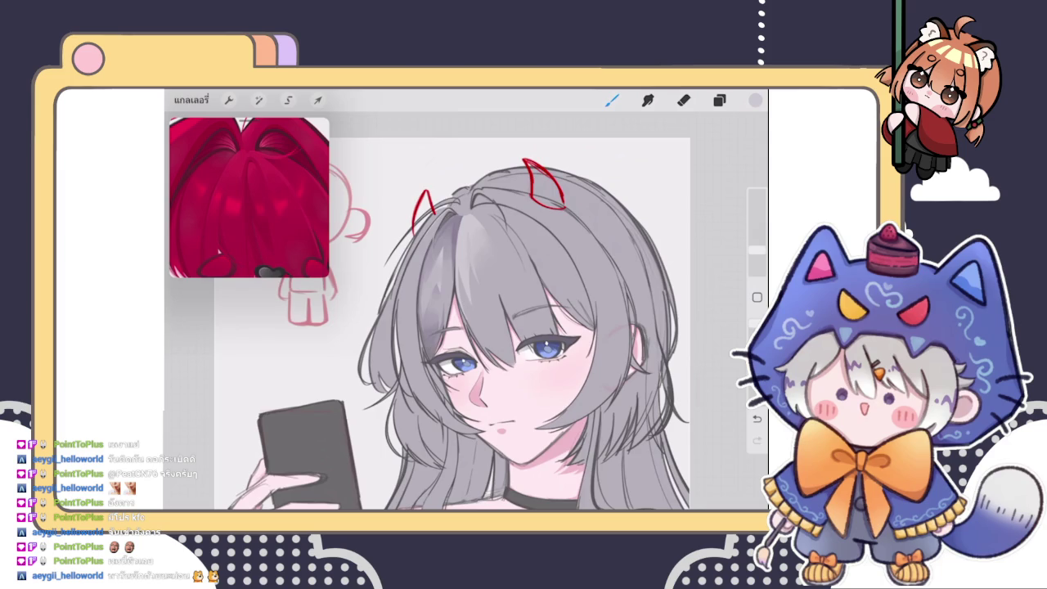
{"action": "scroll", "coordinate": [466, 311], "scroll_direction": "down", "scroll_amount": 2}
{"action": "scroll", "coordinate": [466, 311], "scroll_direction": "up", "scroll_amount": 5}
{"action": "scroll", "coordinate": [466, 311], "scroll_direction": "up", "scroll_amount": 3}
{"action": "left_click", "coordinate": [420, 319]}
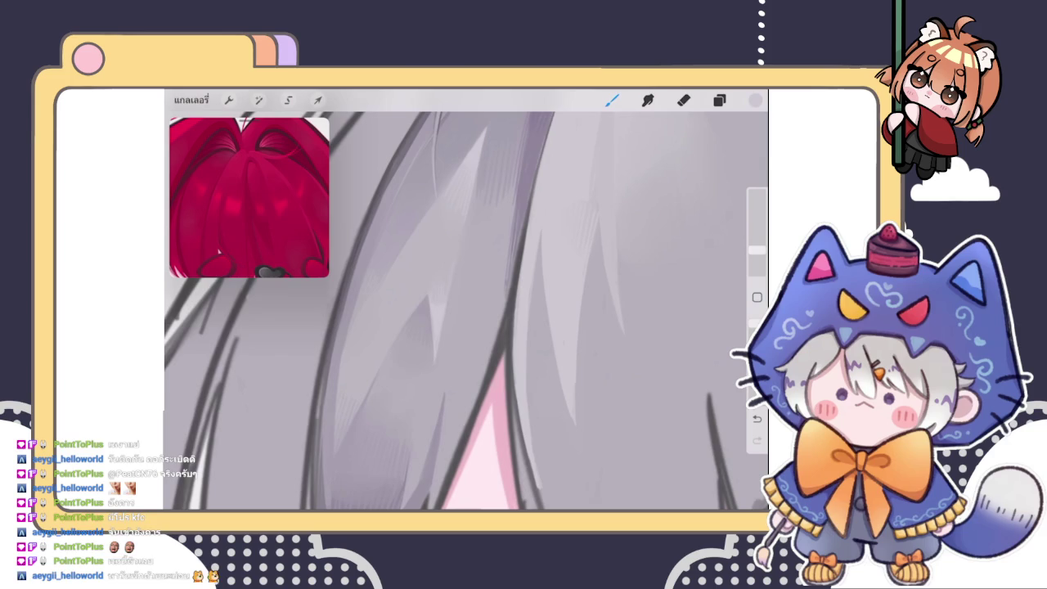
{"action": "left_click", "coordinate": [445, 320]}
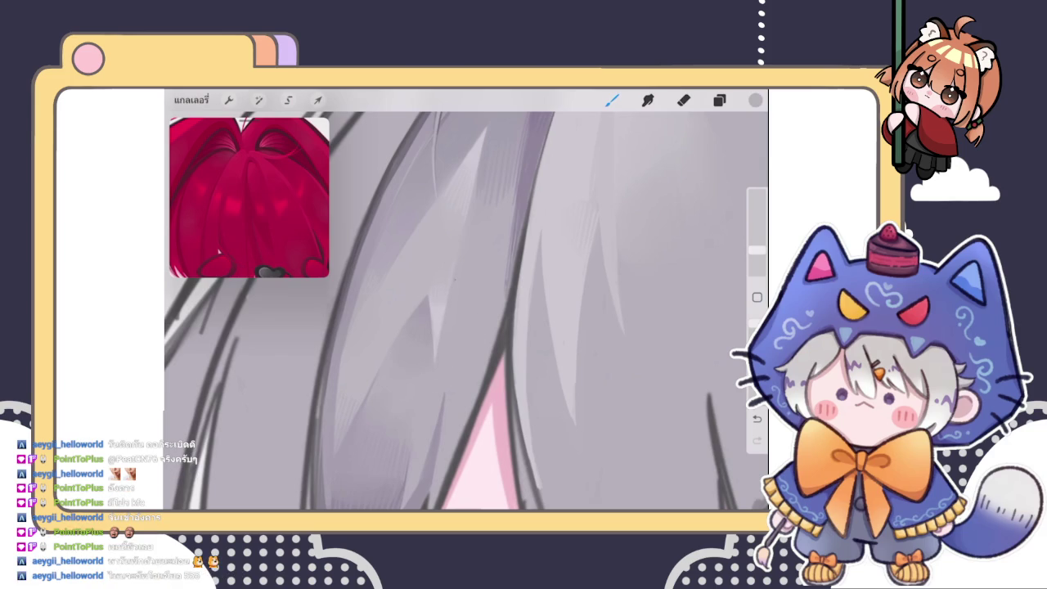
Brush a faint grey shading stroke into the hair and sample a darker grey
{"action": "scroll", "coordinate": [466, 311], "scroll_direction": "down", "scroll_amount": 5}
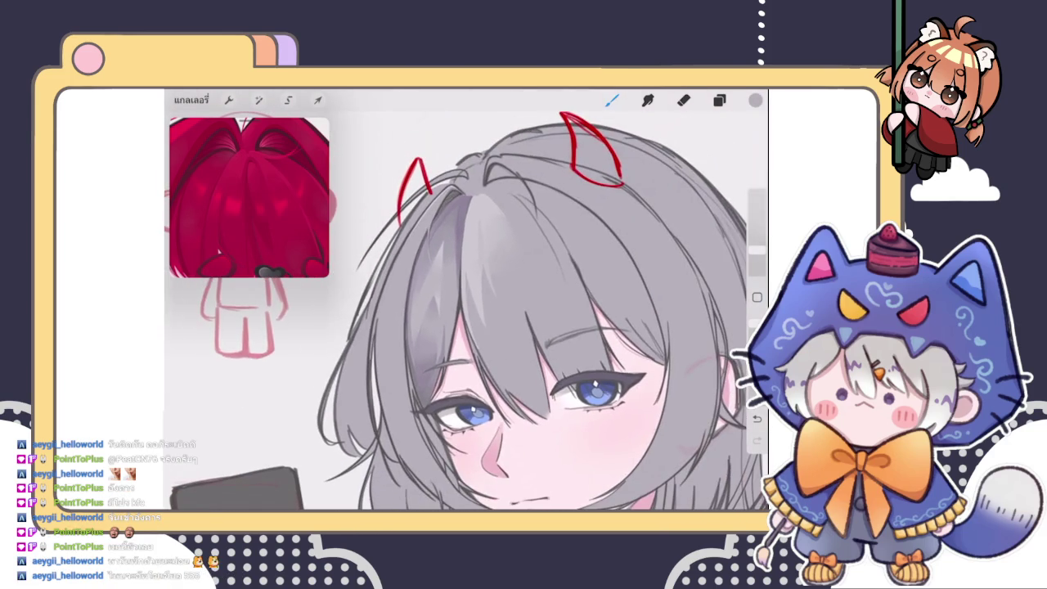
{"action": "scroll", "coordinate": [466, 303], "scroll_direction": "up", "scroll_amount": 3}
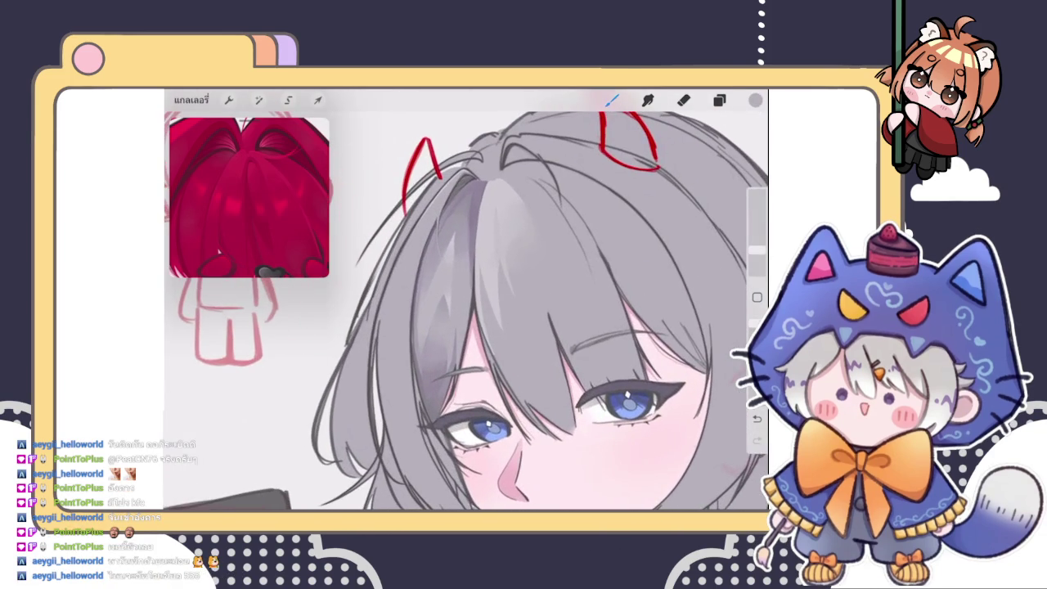
{"action": "scroll", "coordinate": [466, 302], "scroll_direction": "down", "scroll_amount": 2}
{"action": "scroll", "coordinate": [466, 302], "scroll_direction": "up", "scroll_amount": 2}
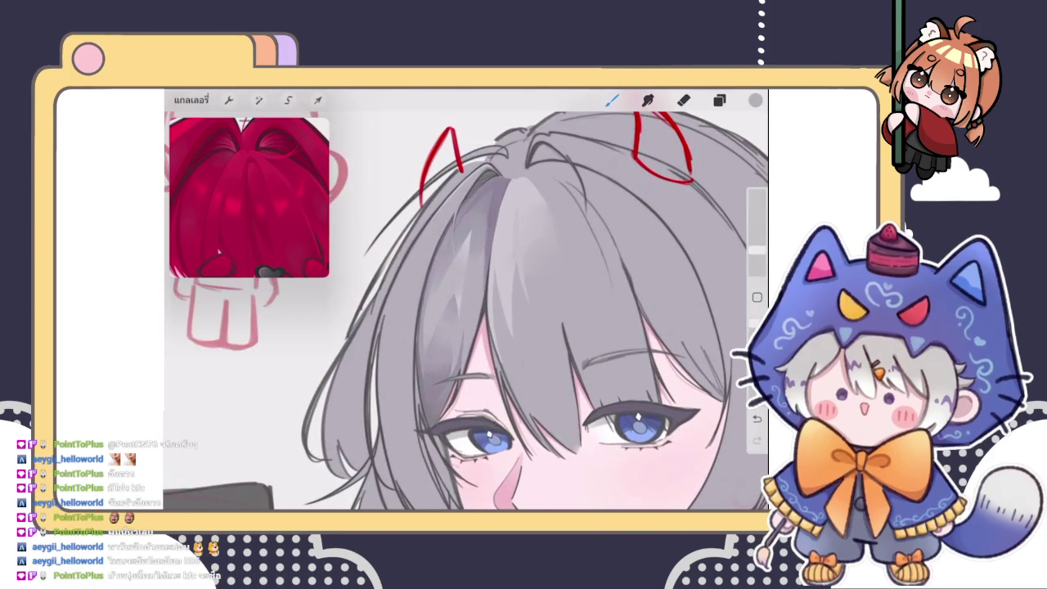
{"action": "scroll", "coordinate": [466, 302], "scroll_direction": "up", "scroll_amount": 4}
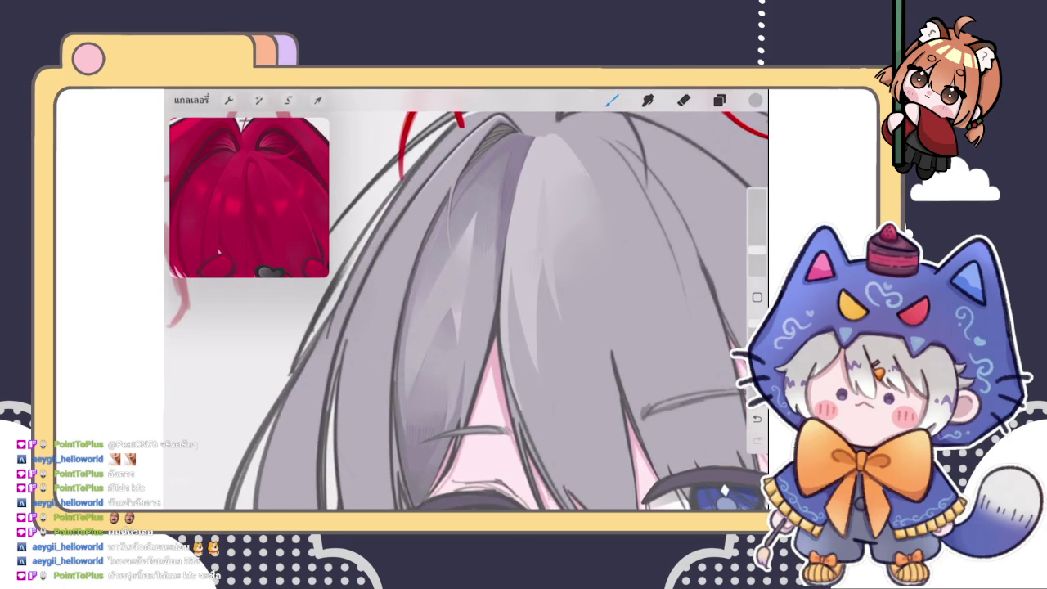
{"action": "scroll", "coordinate": [466, 302], "scroll_direction": "down", "scroll_amount": 2}
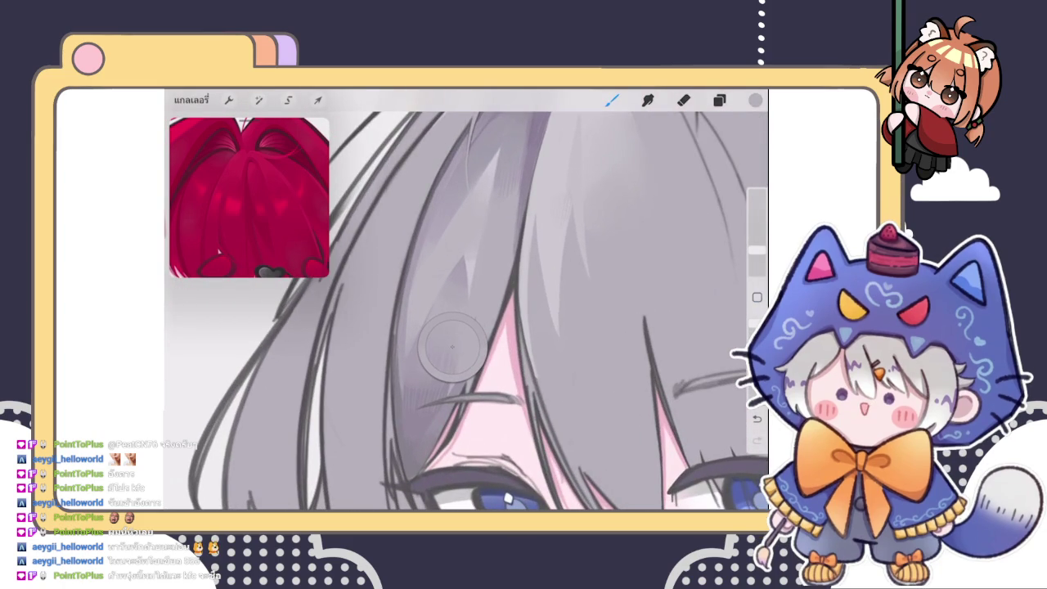
{"action": "left_click_drag", "start_coordinate": [509, 250], "coordinate": [502, 301]}
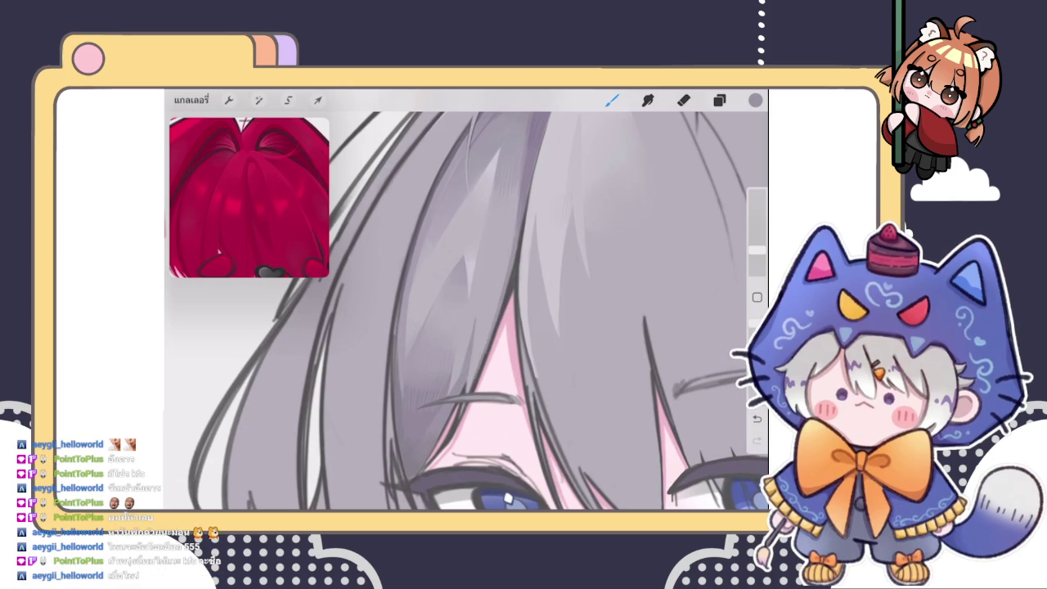
{"action": "left_click", "coordinate": [504, 288]}
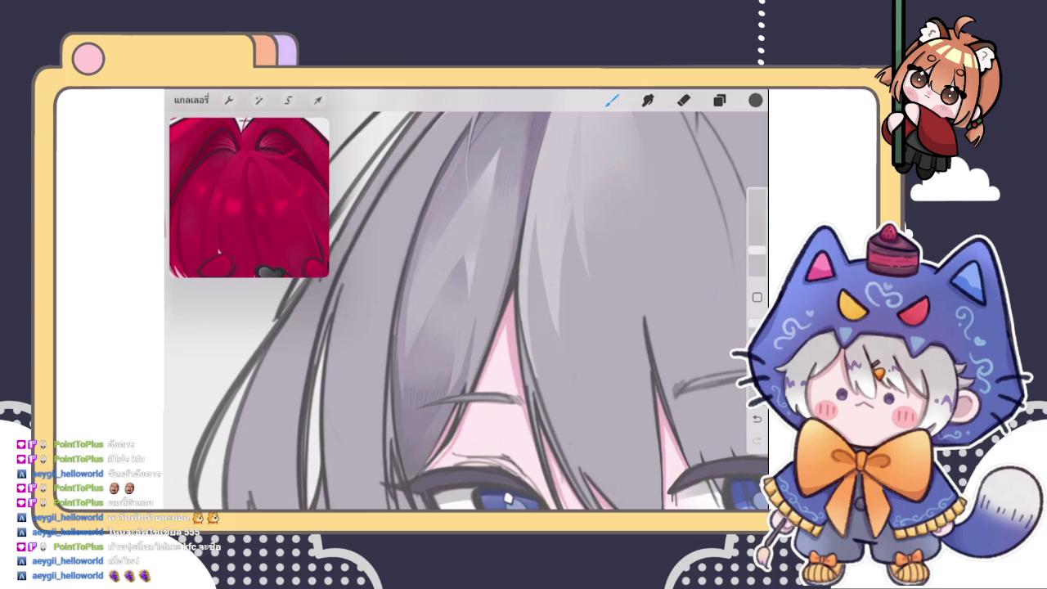
{"action": "scroll", "coordinate": [466, 299], "scroll_direction": "down", "scroll_amount": 5}
{"action": "scroll", "coordinate": [466, 300], "scroll_direction": "up", "scroll_amount": 5}
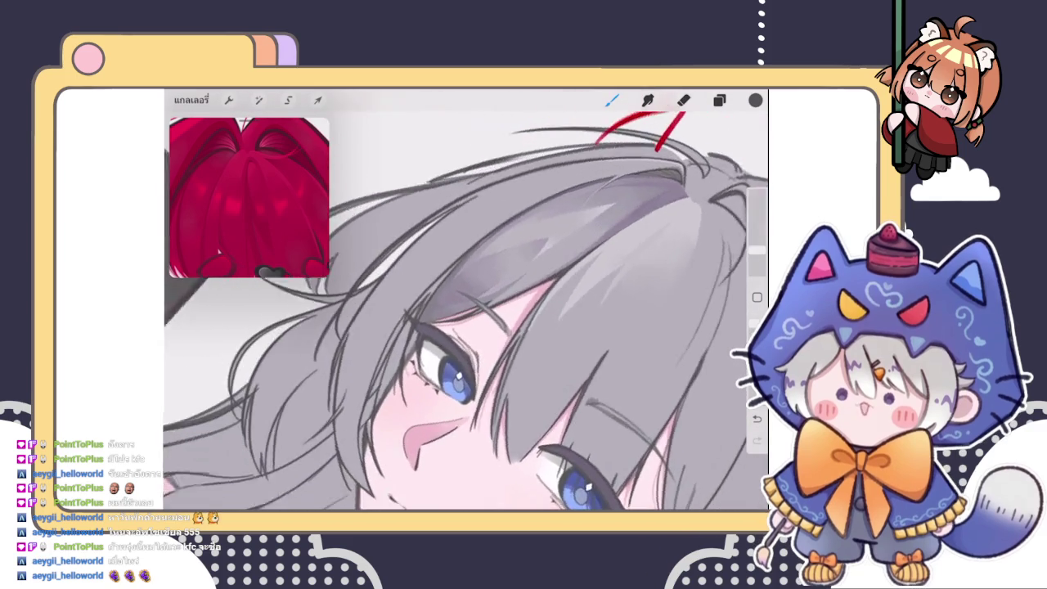
Zoom onto the eye and lighten the lower part of the dark hair line
{"action": "scroll", "coordinate": [466, 300], "scroll_direction": "up", "scroll_amount": 2}
{"action": "scroll", "coordinate": [465, 300], "scroll_direction": "up", "scroll_amount": 3}
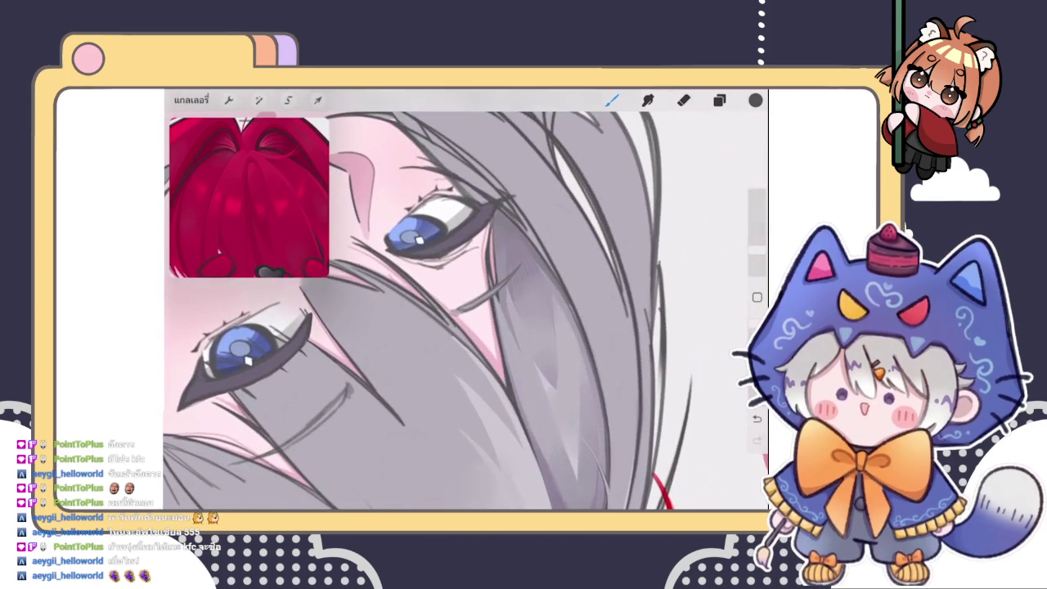
{"action": "scroll", "coordinate": [466, 300], "scroll_direction": "down", "scroll_amount": 2}
{"action": "scroll", "coordinate": [465, 299], "scroll_direction": "down", "scroll_amount": 3}
{"action": "scroll", "coordinate": [465, 299], "scroll_direction": "down", "scroll_amount": 2}
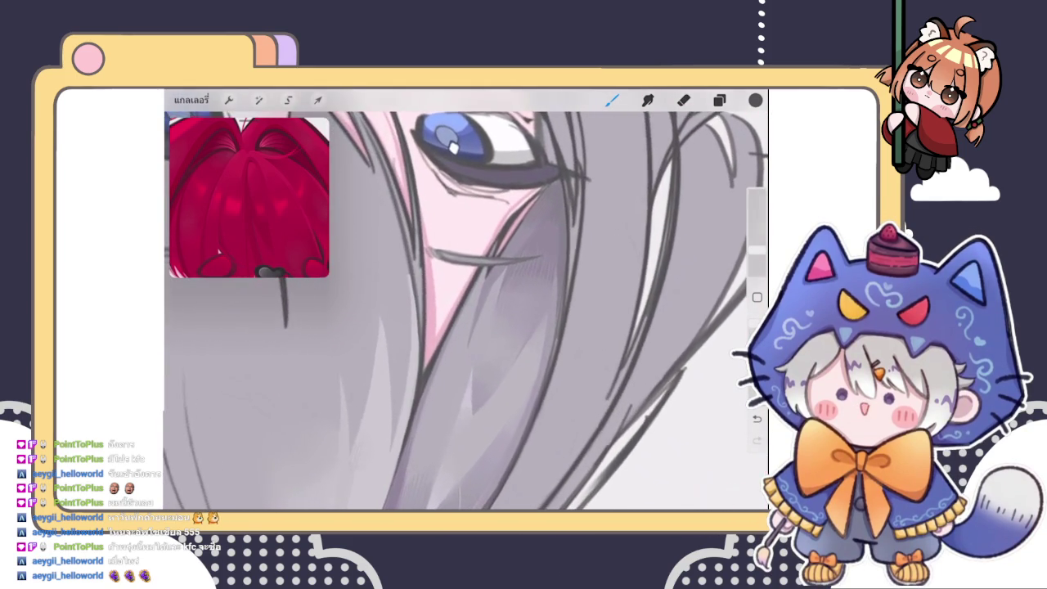
{"action": "scroll", "coordinate": [465, 299], "scroll_direction": "up", "scroll_amount": 3}
{"action": "scroll", "coordinate": [465, 299], "scroll_direction": "up", "scroll_amount": 2}
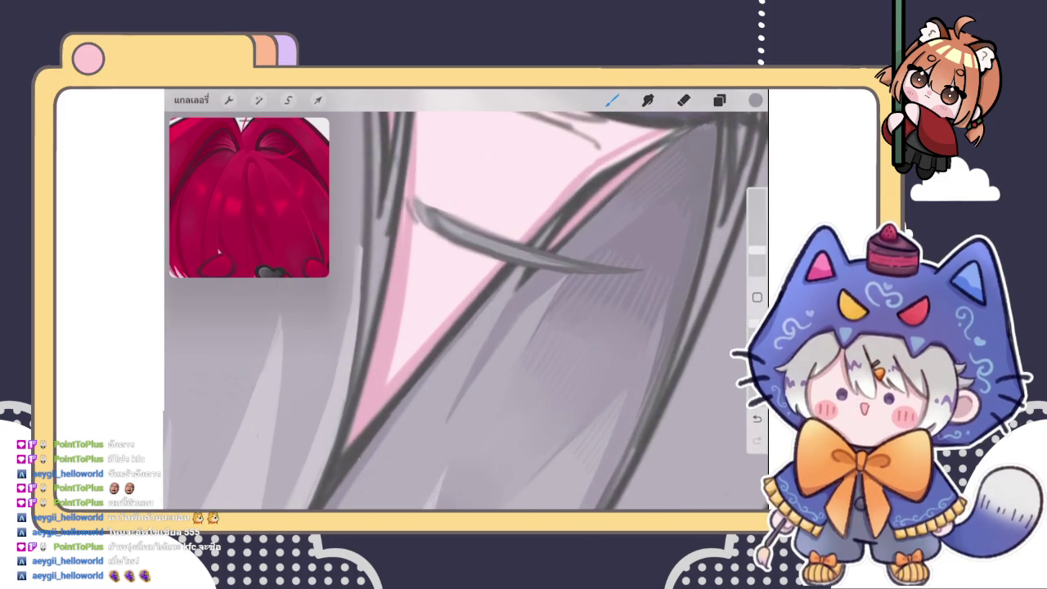
{"action": "scroll", "coordinate": [465, 299], "scroll_direction": "down", "scroll_amount": 3}
{"action": "scroll", "coordinate": [466, 299], "scroll_direction": "right", "scroll_amount": 2}
{"action": "scroll", "coordinate": [465, 299], "scroll_direction": "right", "scroll_amount": 2}
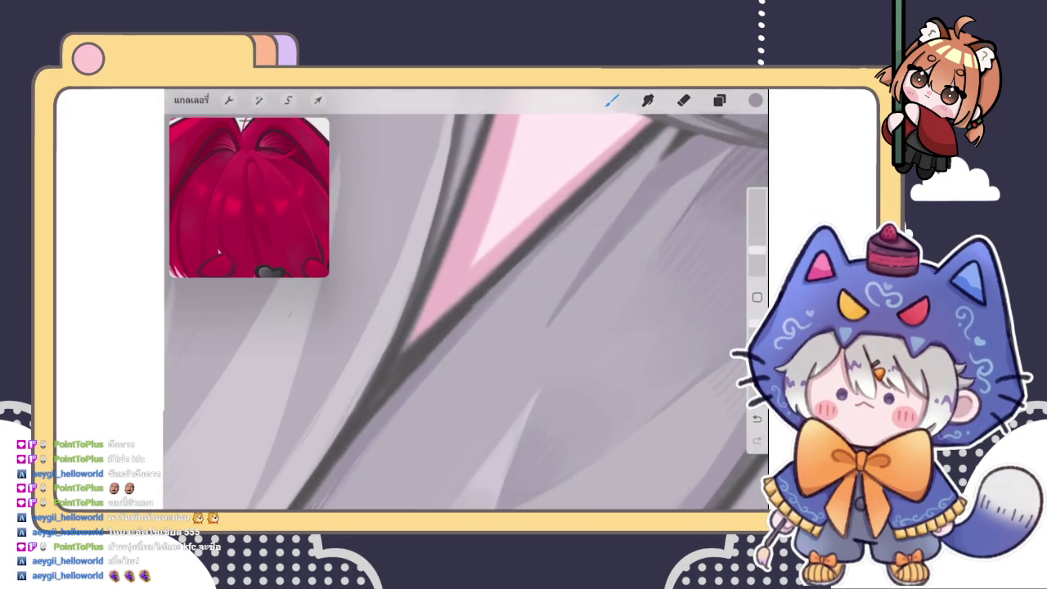
{"action": "left_click_drag", "start_coordinate": [393, 393], "coordinate": [445, 335]}
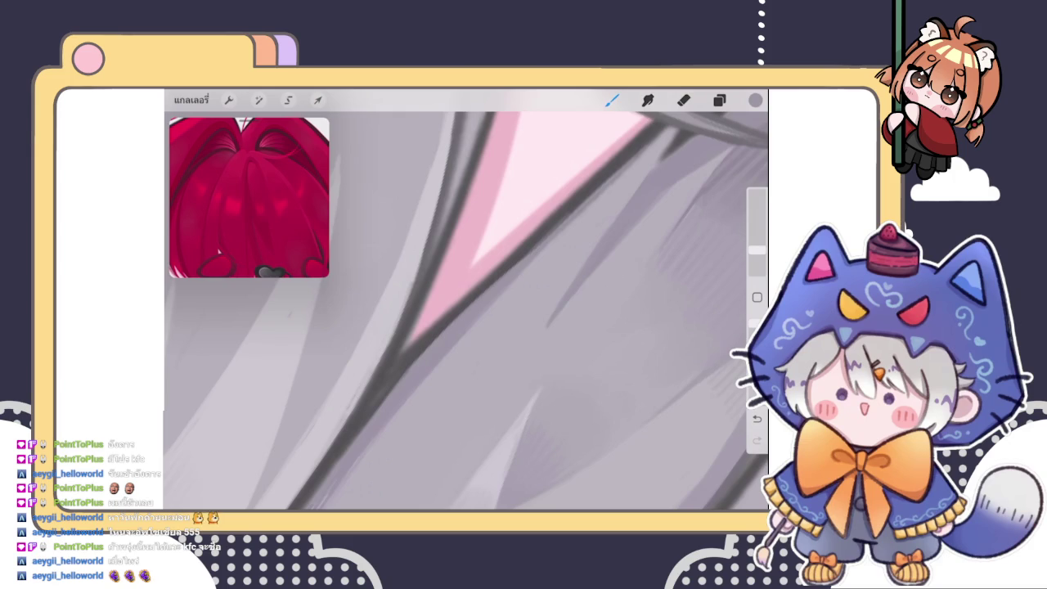
{"action": "left_click_drag", "start_coordinate": [364, 429], "coordinate": [417, 354]}
{"action": "mouse_move", "coordinate": [347, 450]}
{"action": "left_mouse_down"}
{"action": "mouse_move", "coordinate": [409, 360]}
{"action": "mouse_move", "coordinate": [544, 241]}
{"action": "left_mouse_up"}
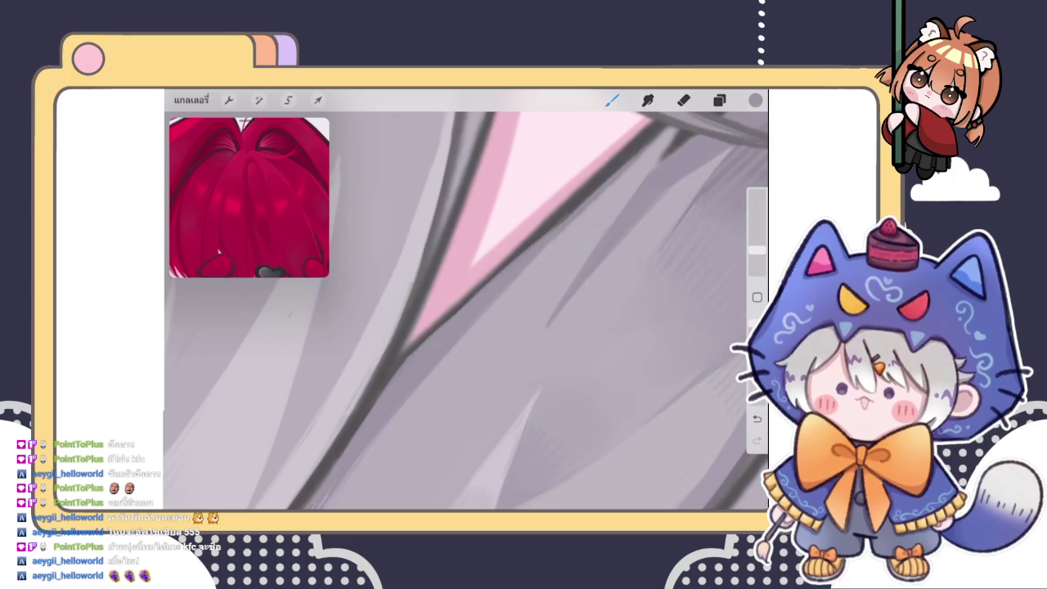
Lighten the upper part of the dark hair line with more light strokes
{"action": "left_click_drag", "start_coordinate": [490, 311], "coordinate": [458, 245]}
{"action": "scroll", "coordinate": [466, 302], "scroll_direction": "down", "scroll_amount": 5}
{"action": "scroll", "coordinate": [467, 302], "scroll_direction": "up", "scroll_amount": 5}
{"action": "left_click_drag", "start_coordinate": [403, 345], "coordinate": [528, 264]}
{"action": "mouse_move", "coordinate": [442, 322]}
{"action": "left_mouse_down"}
{"action": "mouse_move", "coordinate": [564, 244]}
{"action": "mouse_move", "coordinate": [469, 332]}
{"action": "mouse_move", "coordinate": [532, 270]}
{"action": "left_mouse_up"}
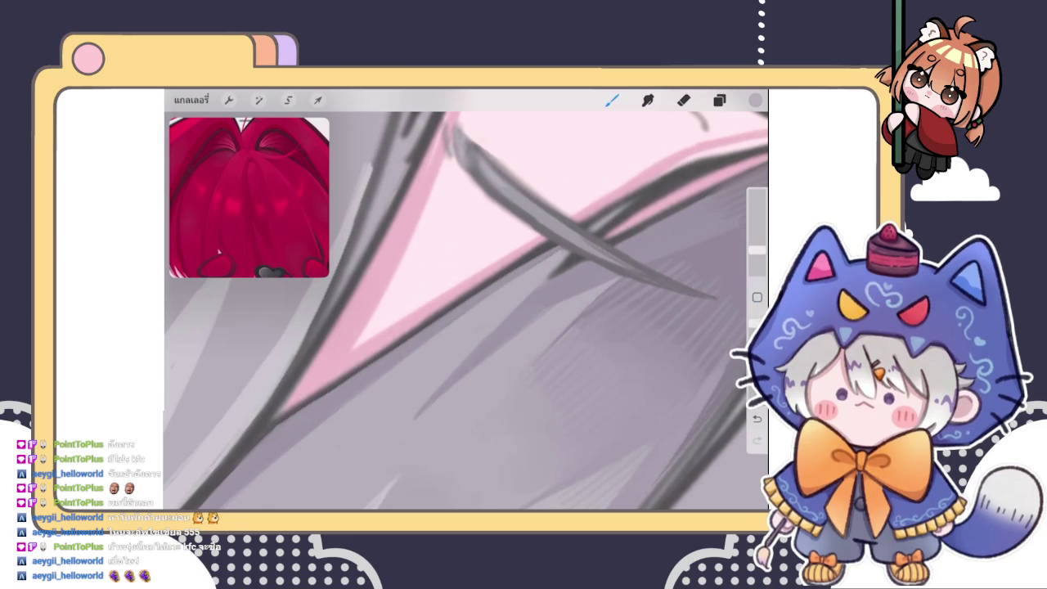
Paint faint light strokes along the dark line, especially its upper end
{"action": "scroll", "coordinate": [466, 311], "scroll_direction": "down", "scroll_amount": 3}
{"action": "scroll", "coordinate": [466, 311], "scroll_direction": "up", "scroll_amount": 3}
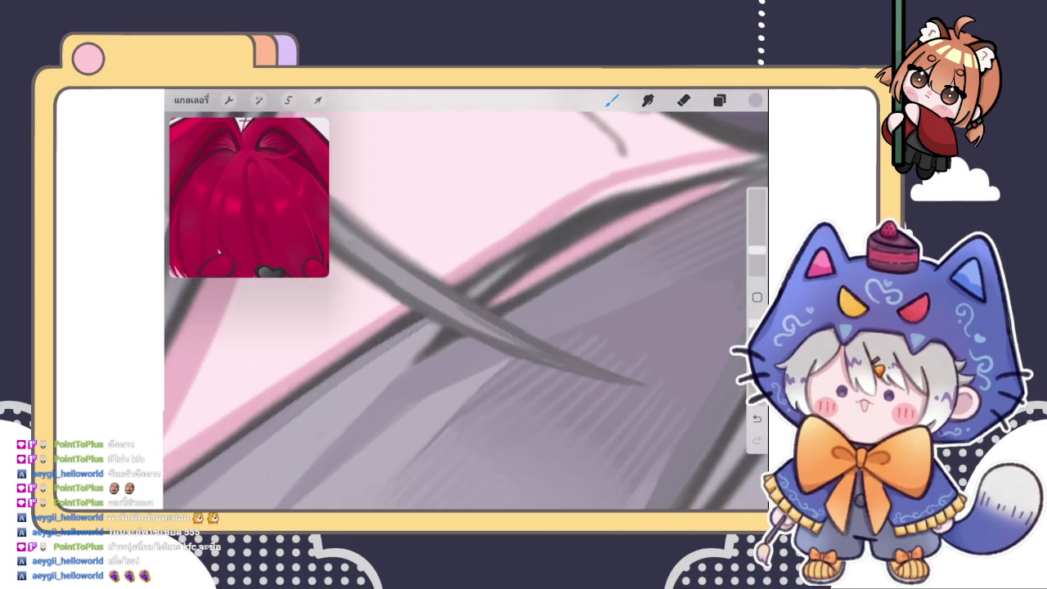
{"action": "left_click_drag", "start_coordinate": [368, 352], "coordinate": [421, 318]}
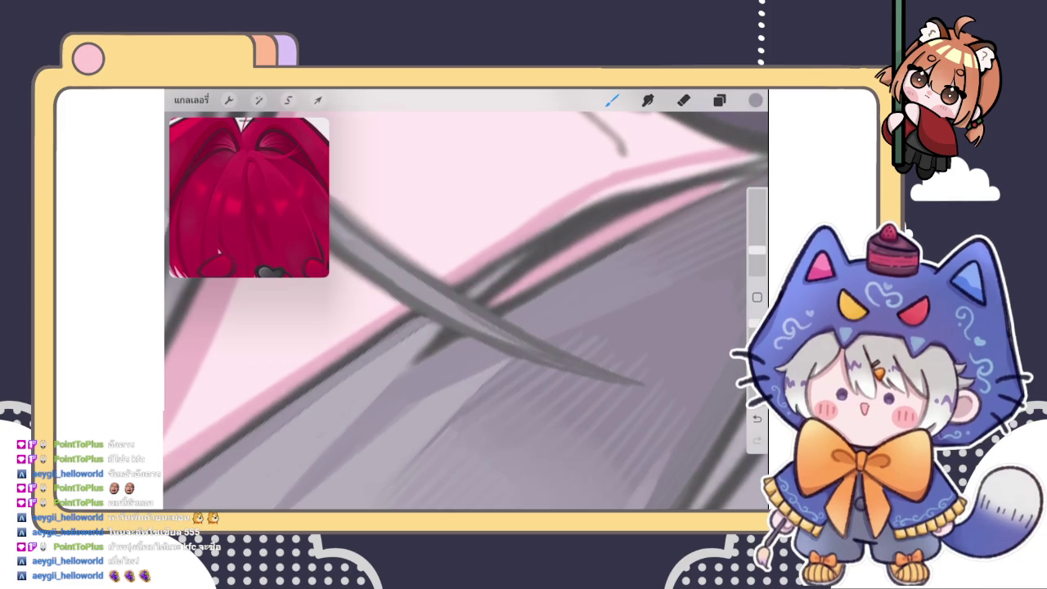
{"action": "left_click_drag", "start_coordinate": [509, 266], "coordinate": [618, 198]}
{"action": "left_click_drag", "start_coordinate": [565, 235], "coordinate": [626, 196]}
{"action": "left_click_drag", "start_coordinate": [491, 284], "coordinate": [622, 198]}
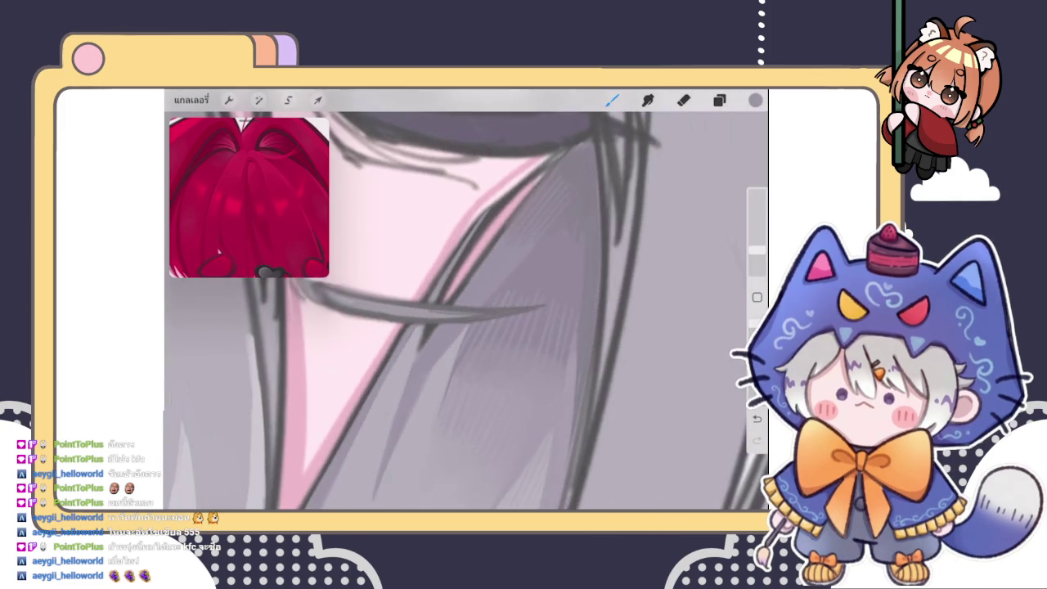
Check the eye, then paint light strokes along the diagonal line, redoing one
{"action": "left_click_drag", "start_coordinate": [467, 311], "coordinate": [425, 245]}
{"action": "left_click_drag", "start_coordinate": [466, 307], "coordinate": [368, 409]}
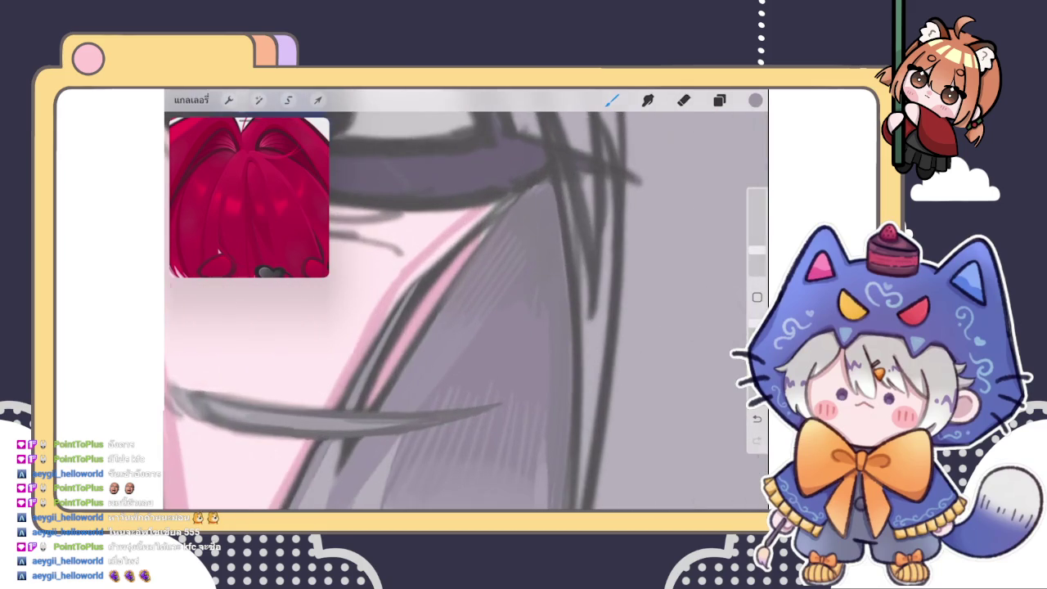
{"action": "left_click_drag", "start_coordinate": [421, 283], "coordinate": [498, 212]}
{"action": "left_click_drag", "start_coordinate": [458, 311], "coordinate": [491, 295]}
{"action": "left_click_drag", "start_coordinate": [412, 300], "coordinate": [553, 183]}
{"action": "key", "text": "ctrl+z"}
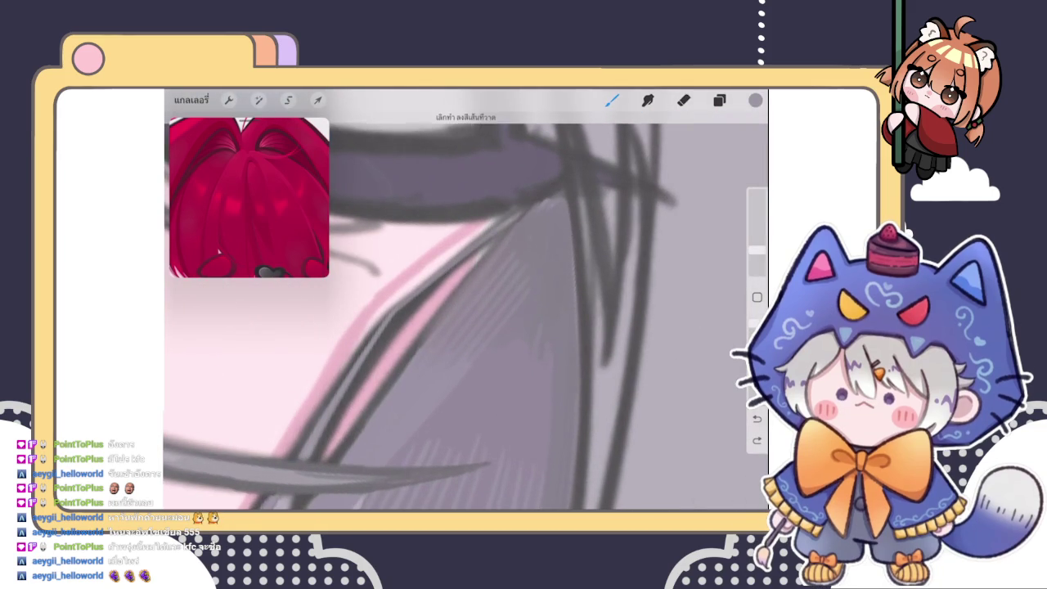
{"action": "left_click_drag", "start_coordinate": [409, 301], "coordinate": [503, 229]}
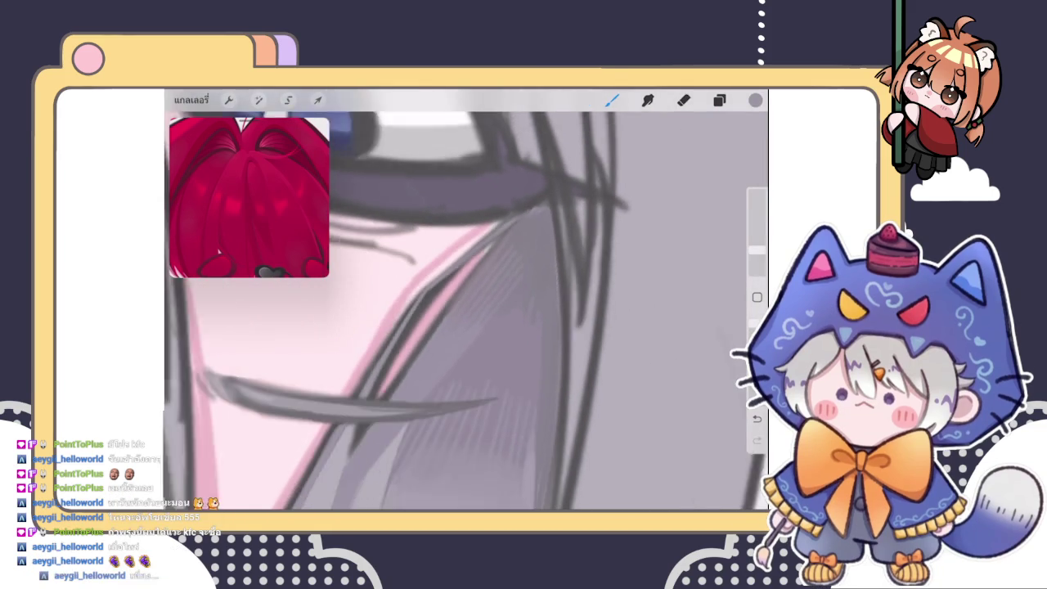
Sample a darker colour from the hair line and adjust it to a slightly different shade
{"action": "left_click_drag", "start_coordinate": [491, 463], "coordinate": [548, 413]}
{"action": "left_click_drag", "start_coordinate": [472, 254], "coordinate": [367, 432]}
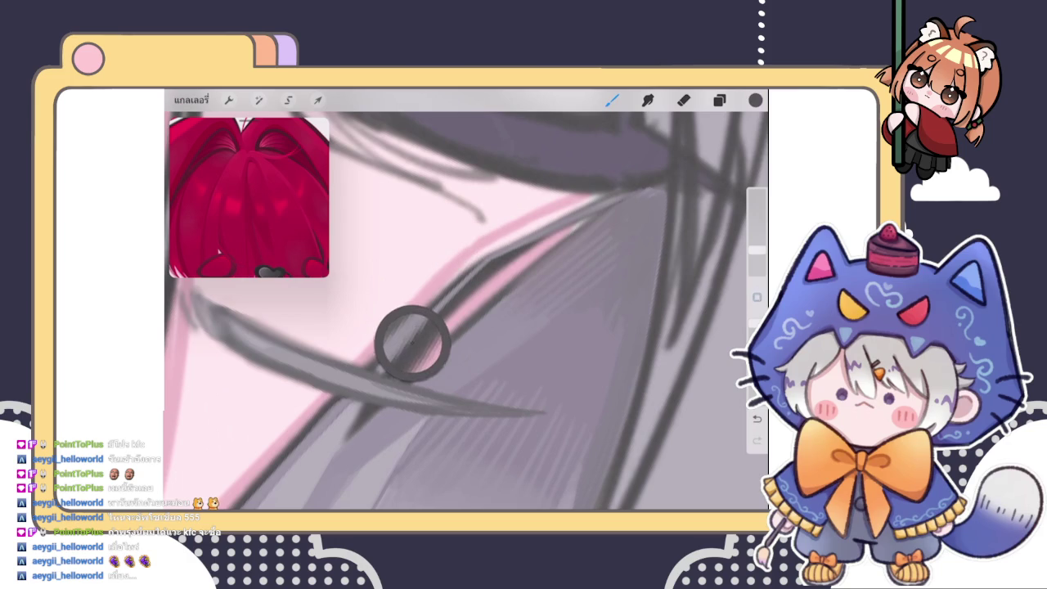
{"action": "left_click", "coordinate": [755, 100]}
{"action": "left_click", "coordinate": [601, 240]}
{"action": "left_click", "coordinate": [611, 100]}
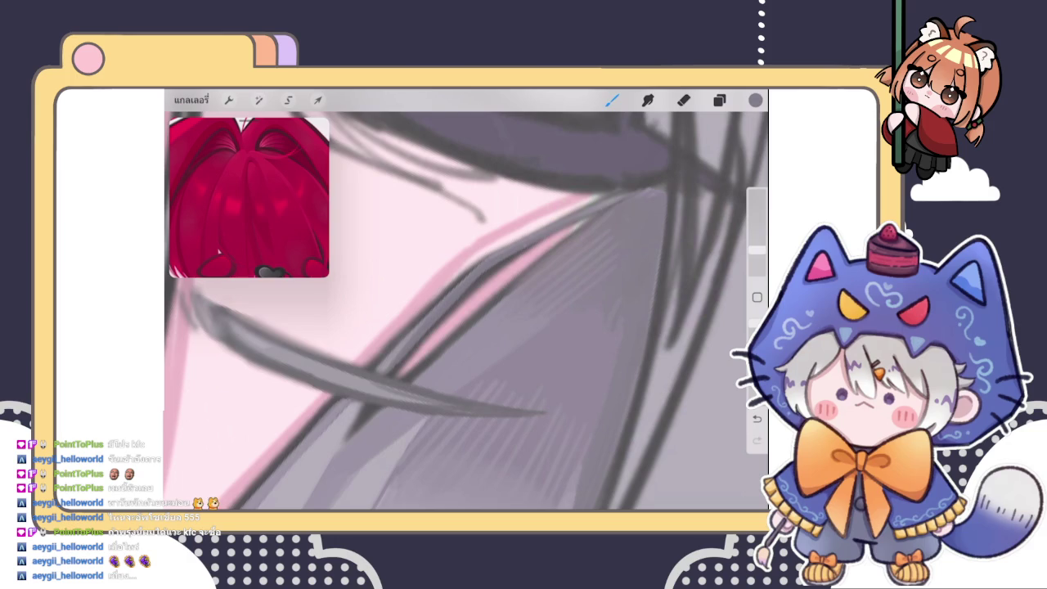
Tilt the view slightly and paint vertical light highlights on the grey hair
{"action": "scroll", "coordinate": [466, 311], "scroll_direction": "down", "scroll_amount": 3}
{"action": "scroll", "coordinate": [466, 311], "scroll_direction": "up", "scroll_amount": 3}
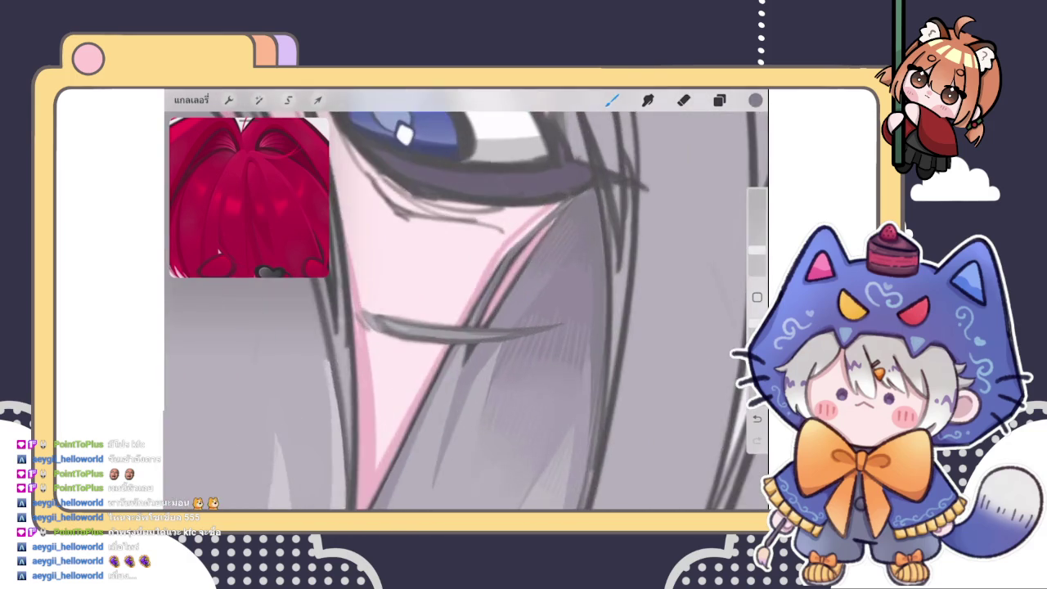
{"action": "left_click_drag", "start_coordinate": [466, 311], "coordinate": [462, 329]}
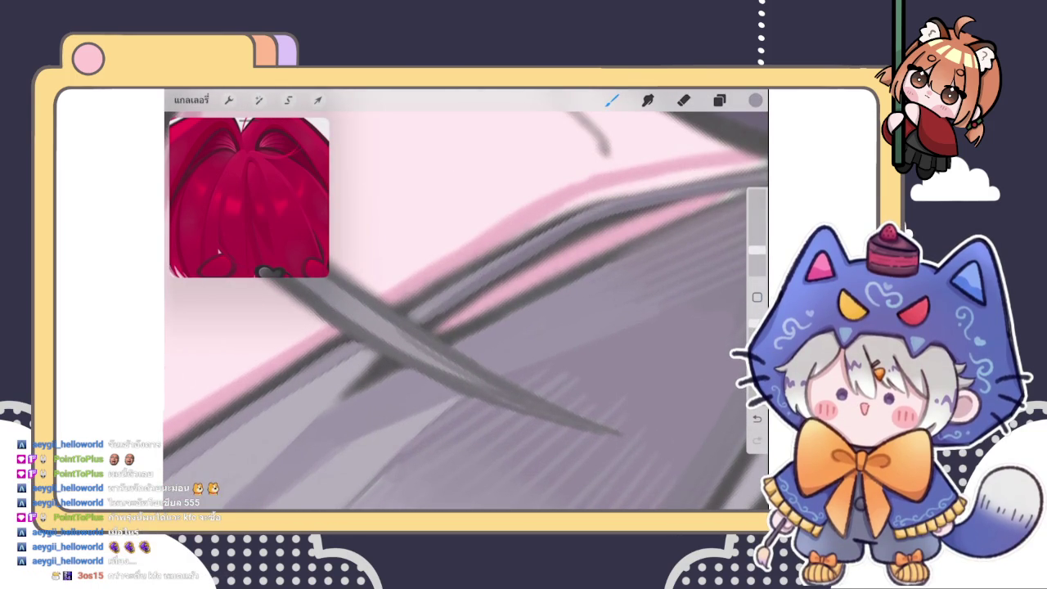
{"action": "scroll", "coordinate": [466, 311], "scroll_direction": "down", "scroll_amount": 3}
{"action": "scroll", "coordinate": [466, 311], "scroll_direction": "down", "scroll_amount": 3}
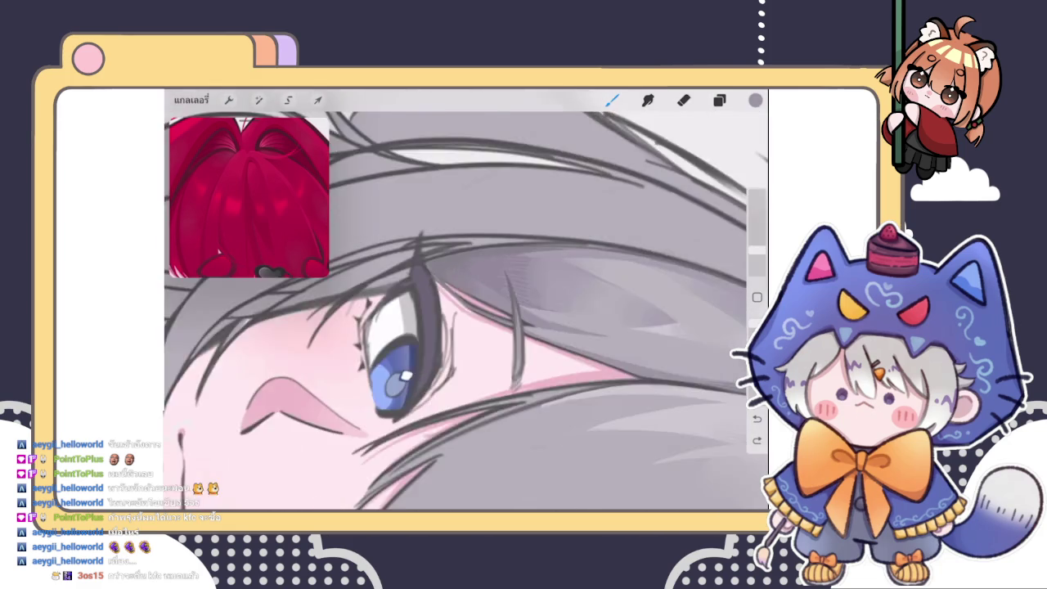
{"action": "scroll", "coordinate": [466, 311], "scroll_direction": "down", "scroll_amount": 5}
{"action": "scroll", "coordinate": [605, 311], "scroll_direction": "up", "scroll_amount": 2}
{"action": "scroll", "coordinate": [605, 310], "scroll_direction": "up", "scroll_amount": 2}
{"action": "scroll", "coordinate": [605, 311], "scroll_direction": "up", "scroll_amount": 2}
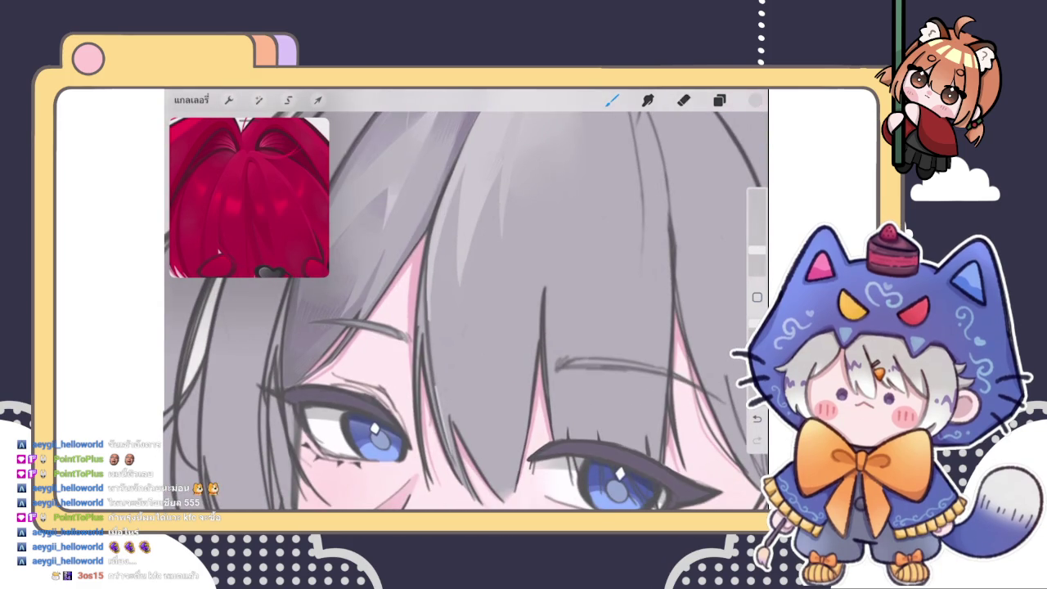
{"action": "scroll", "coordinate": [466, 310], "scroll_direction": "up", "scroll_amount": 1}
{"action": "left_click_drag", "start_coordinate": [446, 381], "coordinate": [446, 431]}
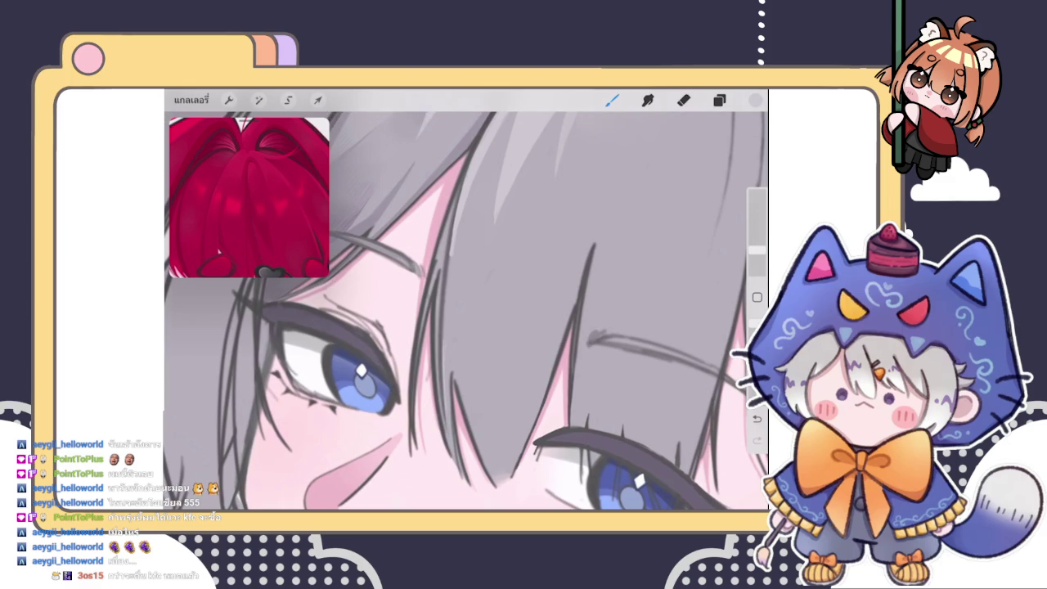
{"action": "left_click_drag", "start_coordinate": [449, 366], "coordinate": [449, 417]}
{"action": "left_click_drag", "start_coordinate": [446, 357], "coordinate": [446, 405]}
Add more light strokes down the grey hair, brighten the strand edge, and show the layers list
{"action": "left_click_drag", "start_coordinate": [460, 361], "coordinate": [464, 420]}
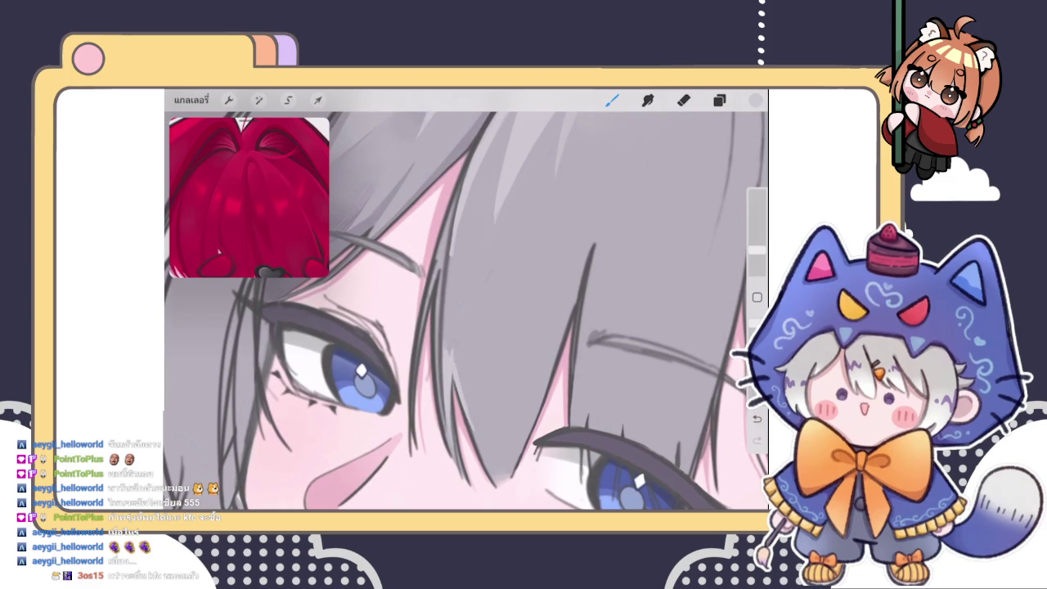
{"action": "mouse_move", "coordinate": [463, 358]}
{"action": "left_mouse_down"}
{"action": "mouse_move", "coordinate": [466, 432]}
{"action": "mouse_move", "coordinate": [451, 365]}
{"action": "left_mouse_up"}
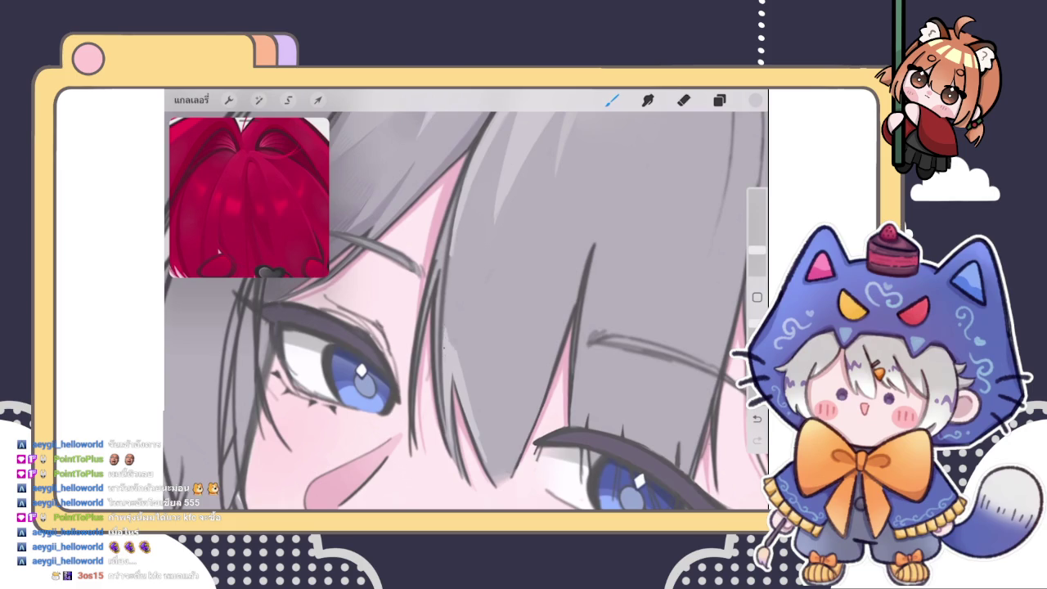
{"action": "left_click_drag", "start_coordinate": [448, 327], "coordinate": [482, 443]}
{"action": "scroll", "coordinate": [467, 311], "scroll_direction": "up", "scroll_amount": 2}
{"action": "scroll", "coordinate": [466, 311], "scroll_direction": "up", "scroll_amount": 1}
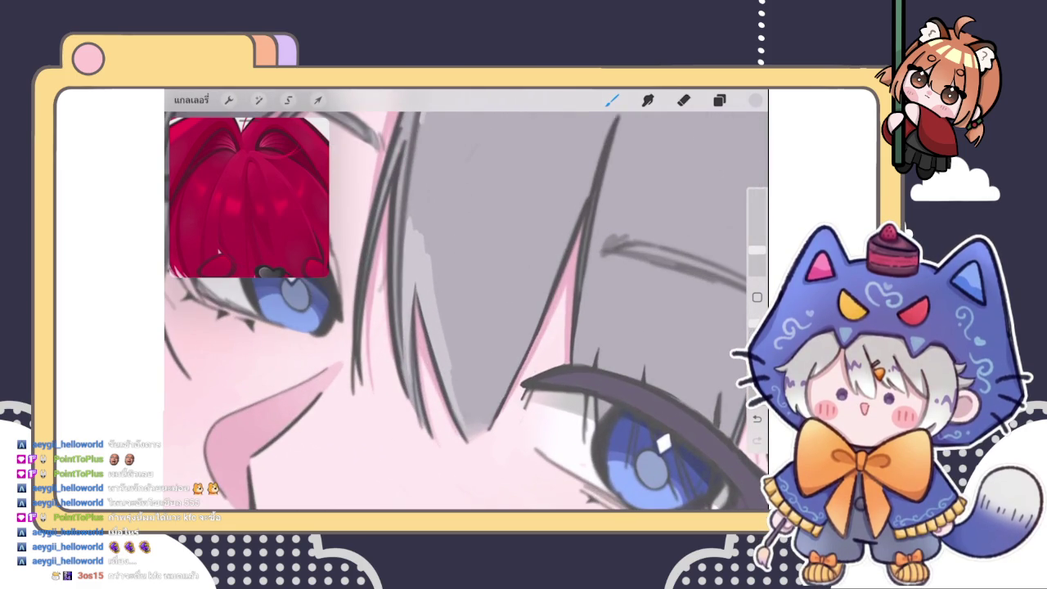
{"action": "mouse_move", "coordinate": [455, 388]}
{"action": "left_mouse_down"}
{"action": "mouse_move", "coordinate": [470, 438]}
{"action": "mouse_move", "coordinate": [483, 419]}
{"action": "mouse_move", "coordinate": [470, 351]}
{"action": "mouse_move", "coordinate": [481, 381]}
{"action": "mouse_move", "coordinate": [463, 378]}
{"action": "left_mouse_up"}
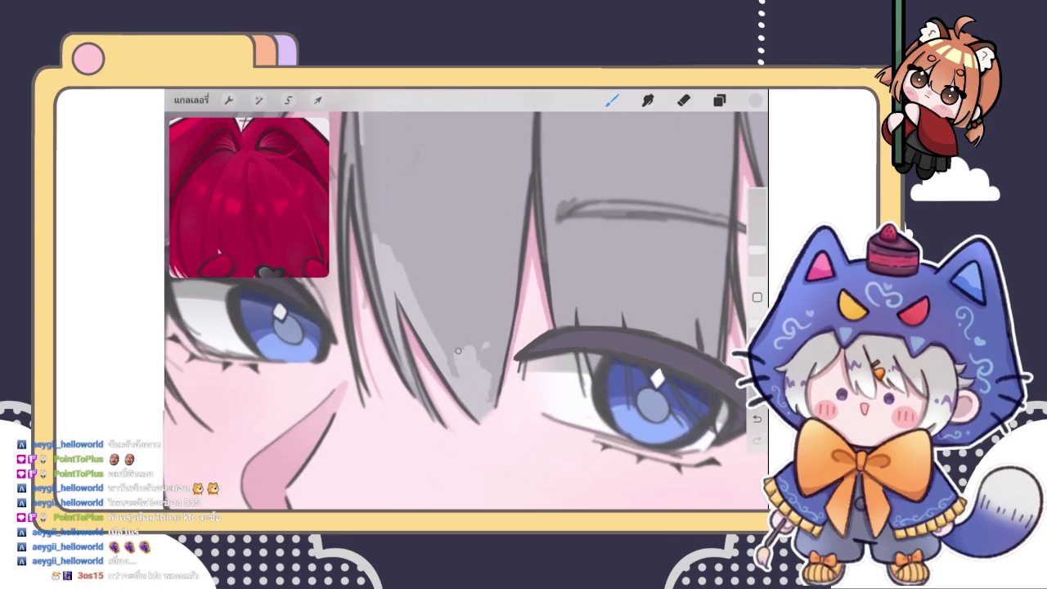
{"action": "left_click", "coordinate": [719, 100]}
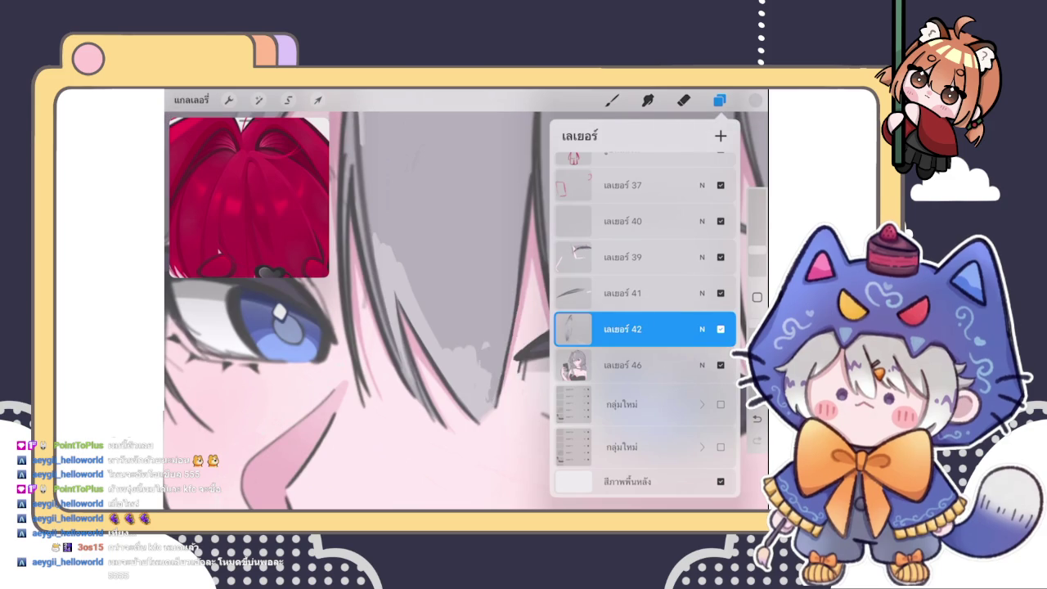
Hide the layers list and paint faint light strokes over the bangs
{"action": "left_click", "coordinate": [719, 100]}
{"action": "mouse_move", "coordinate": [367, 190]}
{"action": "left_mouse_down"}
{"action": "mouse_move", "coordinate": [368, 234]}
{"action": "mouse_move", "coordinate": [419, 307]}
{"action": "left_mouse_up"}
{"action": "left_click_drag", "start_coordinate": [401, 250], "coordinate": [459, 365]}
{"action": "scroll", "coordinate": [466, 302], "scroll_direction": "down", "scroll_amount": 3}
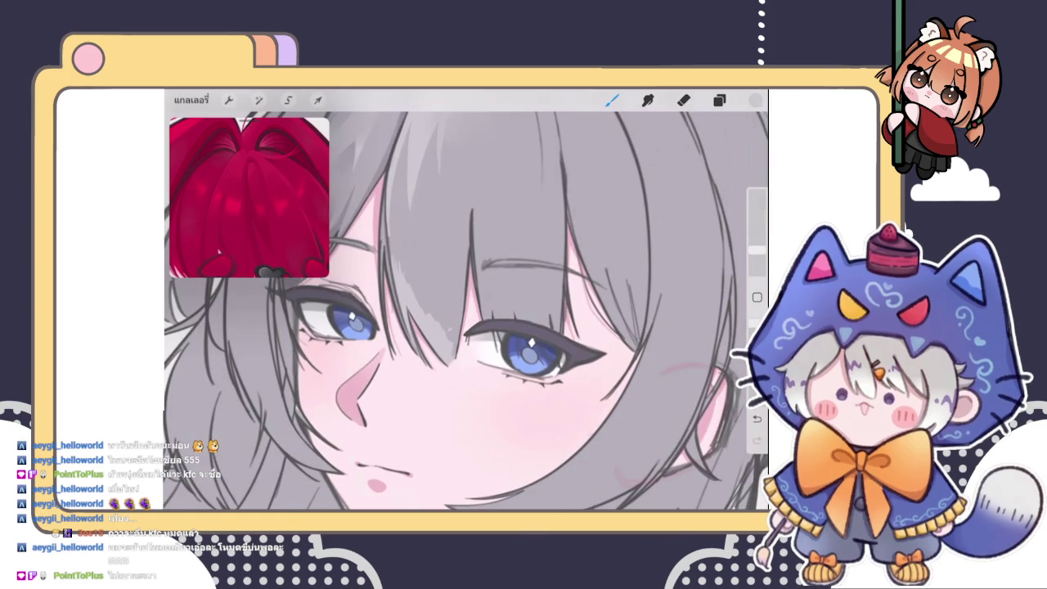
{"action": "scroll", "coordinate": [368, 221], "scroll_direction": "up", "scroll_amount": 3}
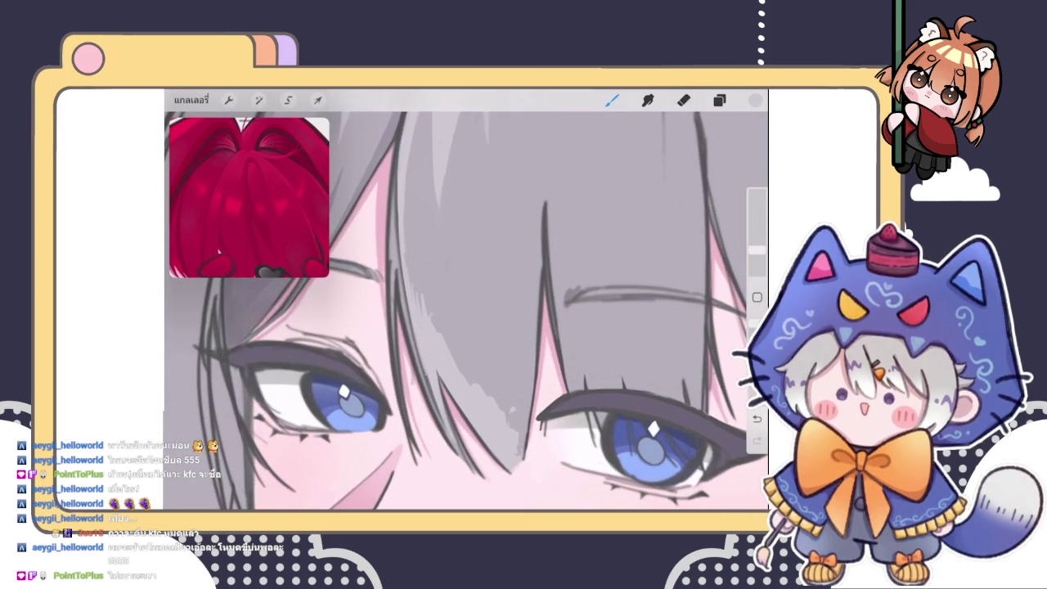
{"action": "scroll", "coordinate": [467, 310], "scroll_direction": "down", "scroll_amount": 2}
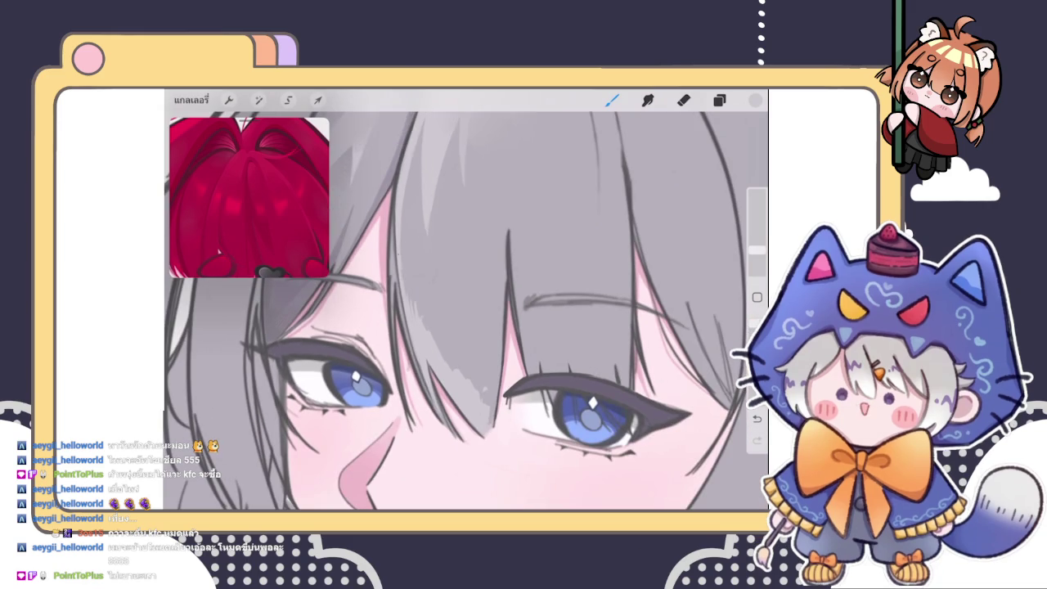
{"action": "scroll", "coordinate": [479, 311], "scroll_direction": "up", "scroll_amount": 1}
{"action": "scroll", "coordinate": [479, 311], "scroll_direction": "up", "scroll_amount": 1}
Sample grey from the hair and paint grey strokes along the strand near the eye
{"action": "left_click", "coordinate": [385, 283]}
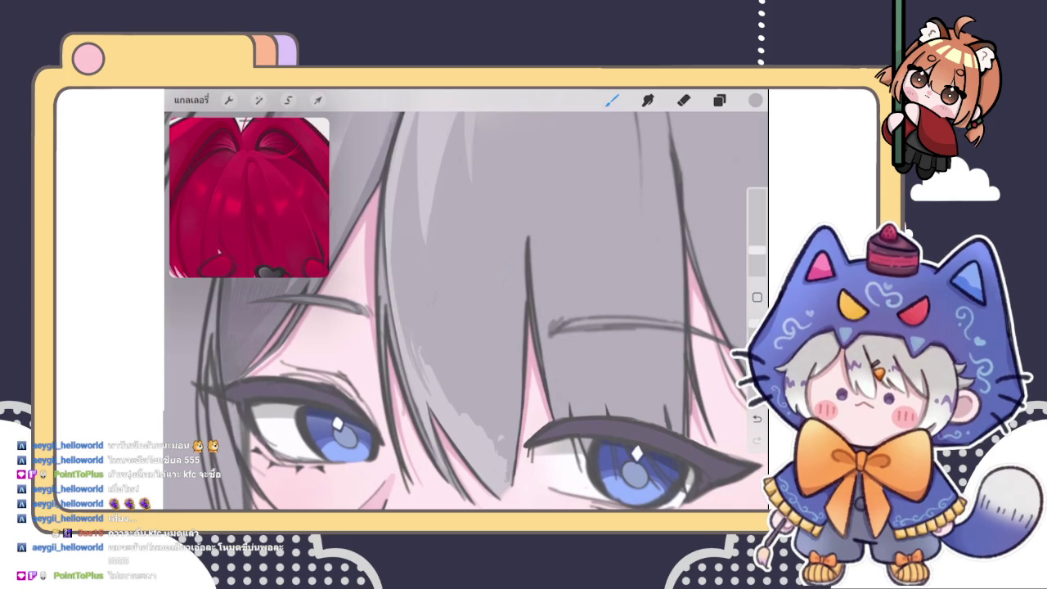
{"action": "left_click_drag", "start_coordinate": [429, 401], "coordinate": [420, 349]}
{"action": "scroll", "coordinate": [467, 311], "scroll_direction": "down", "scroll_amount": 3}
{"action": "scroll", "coordinate": [467, 311], "scroll_direction": "up", "scroll_amount": 2}
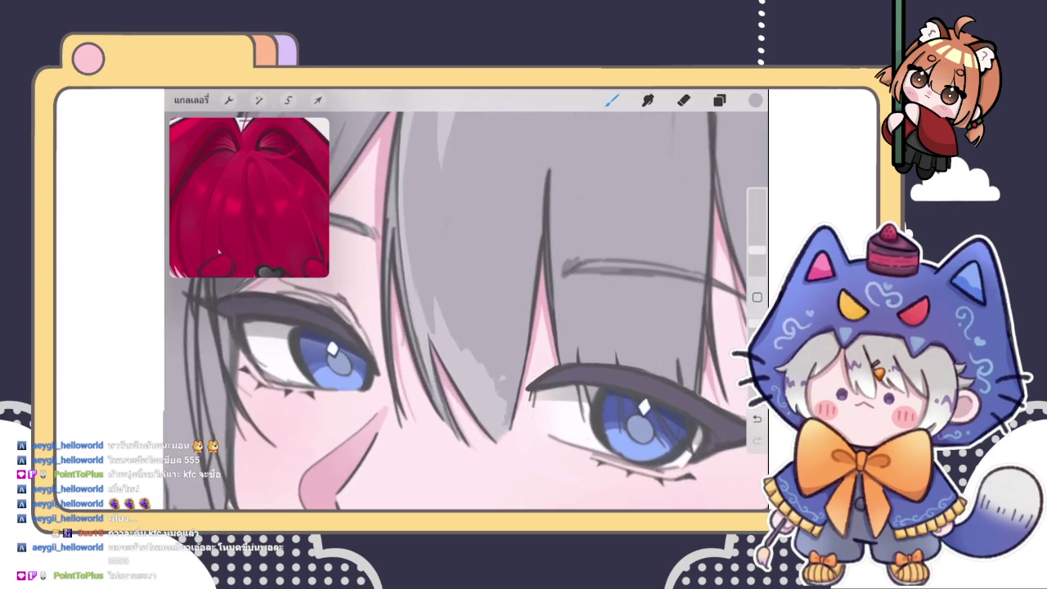
{"action": "left_click_drag", "start_coordinate": [409, 374], "coordinate": [425, 401]}
Add a dark line and thin light strokes down the grey strand, then show the layers list
{"action": "left_click_drag", "start_coordinate": [400, 302], "coordinate": [410, 336]}
{"action": "left_click_drag", "start_coordinate": [433, 288], "coordinate": [434, 332]}
{"action": "left_click_drag", "start_coordinate": [439, 296], "coordinate": [461, 351]}
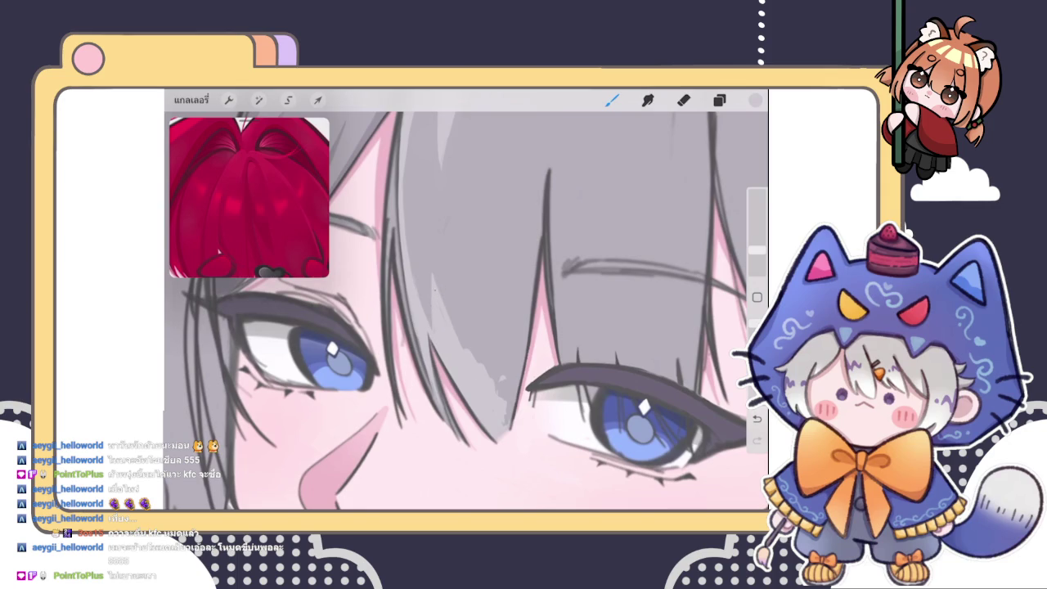
{"action": "scroll", "coordinate": [466, 300], "scroll_direction": "down", "scroll_amount": 5}
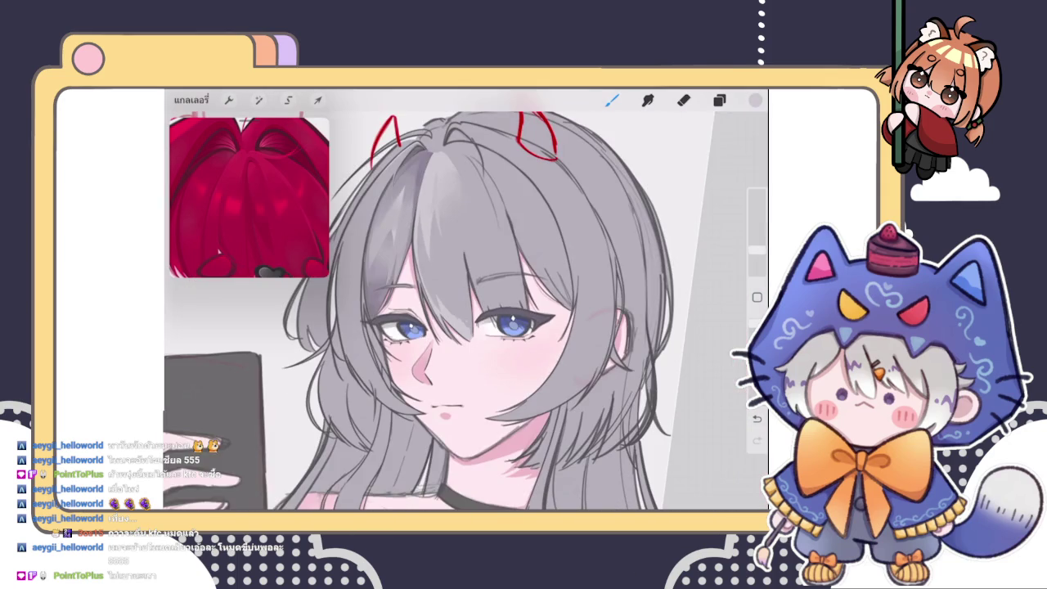
{"action": "scroll", "coordinate": [465, 299], "scroll_direction": "up", "scroll_amount": 5}
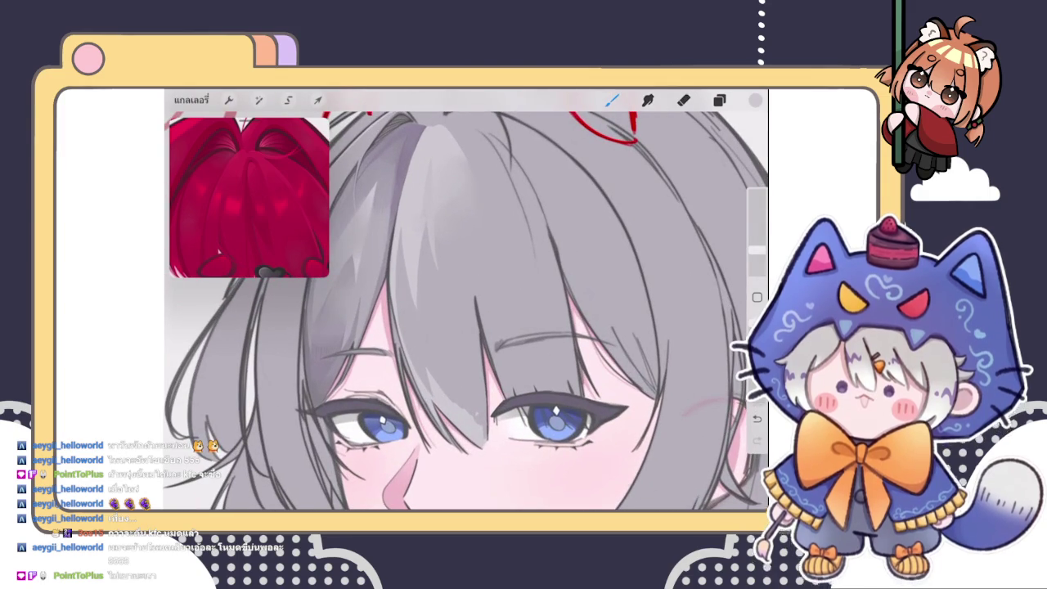
{"action": "scroll", "coordinate": [465, 299], "scroll_direction": "up", "scroll_amount": 3}
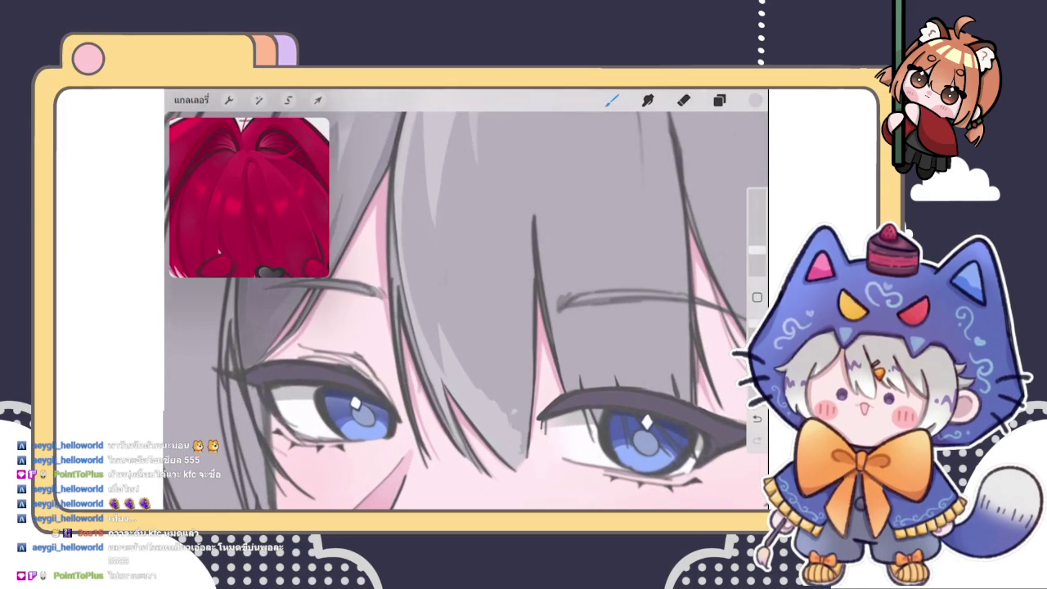
{"action": "left_click", "coordinate": [719, 99]}
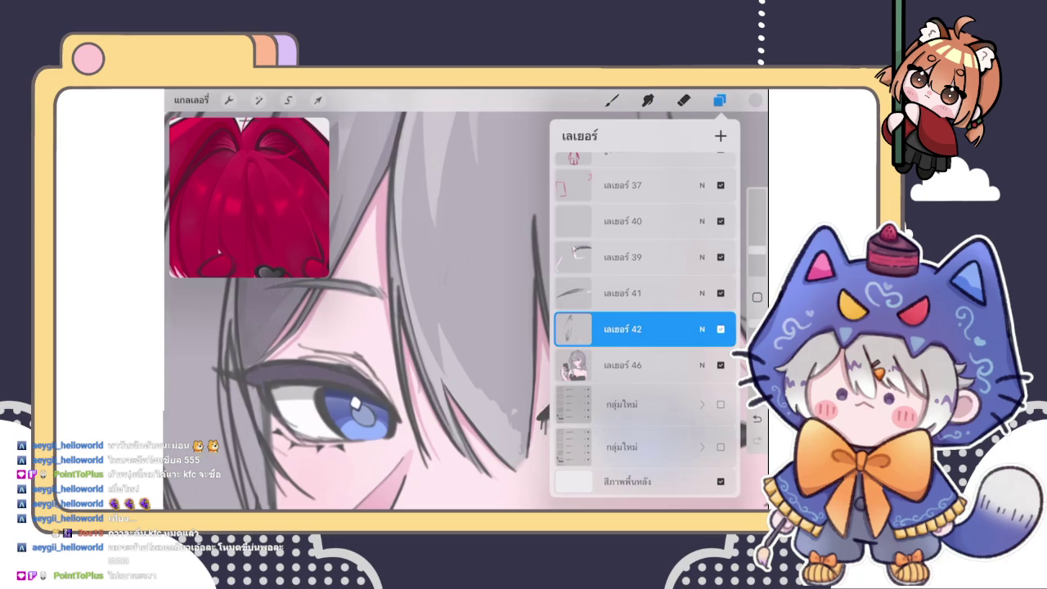
Switch to Layer 39 and lighten the hair strand between the eyes
{"action": "left_click", "coordinate": [623, 257]}
{"action": "left_click", "coordinate": [719, 100]}
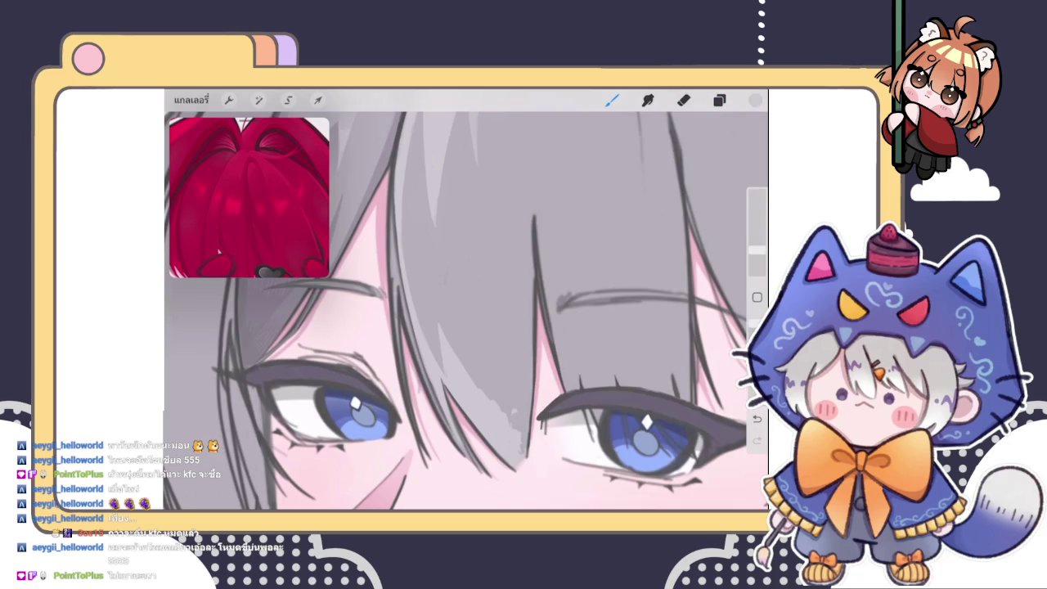
{"action": "left_click_drag", "start_coordinate": [507, 323], "coordinate": [488, 393]}
{"action": "left_click_drag", "start_coordinate": [513, 296], "coordinate": [491, 393]}
{"action": "left_click_drag", "start_coordinate": [509, 315], "coordinate": [493, 401]}
{"action": "mouse_move", "coordinate": [511, 293]}
{"action": "left_mouse_down"}
{"action": "mouse_move", "coordinate": [507, 352]}
{"action": "mouse_move", "coordinate": [523, 380]}
{"action": "left_mouse_up"}
Build up light grey on the strand and soften its dark hair line
{"action": "left_click_drag", "start_coordinate": [535, 325], "coordinate": [527, 363]}
{"action": "left_click_drag", "start_coordinate": [537, 307], "coordinate": [528, 347]}
{"action": "mouse_move", "coordinate": [537, 285]}
{"action": "left_mouse_down"}
{"action": "mouse_move", "coordinate": [527, 406]}
{"action": "mouse_move", "coordinate": [517, 422]}
{"action": "mouse_move", "coordinate": [499, 423]}
{"action": "left_mouse_up"}
{"action": "left_click_drag", "start_coordinate": [519, 316], "coordinate": [501, 398]}
{"action": "left_click_drag", "start_coordinate": [499, 361], "coordinate": [488, 399]}
{"action": "left_click_drag", "start_coordinate": [514, 309], "coordinate": [507, 401]}
{"action": "left_click_drag", "start_coordinate": [523, 333], "coordinate": [520, 448]}
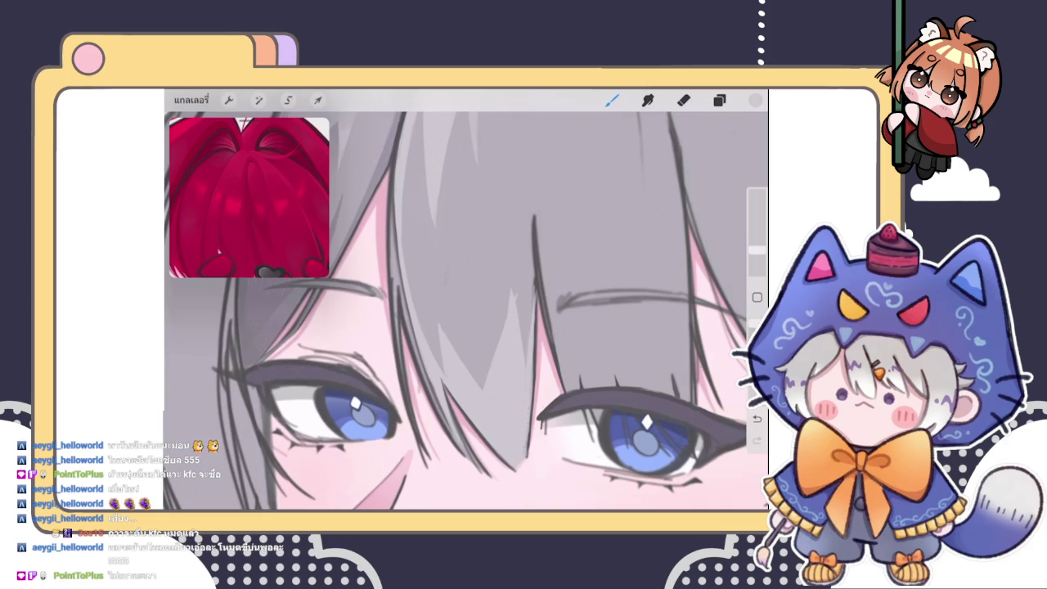
{"action": "left_click_drag", "start_coordinate": [534, 318], "coordinate": [533, 358]}
Sketch thin dark strands at the hair tip and pick a new colour on the wheel
{"action": "scroll", "coordinate": [646, 426], "scroll_direction": "up", "scroll_amount": 3}
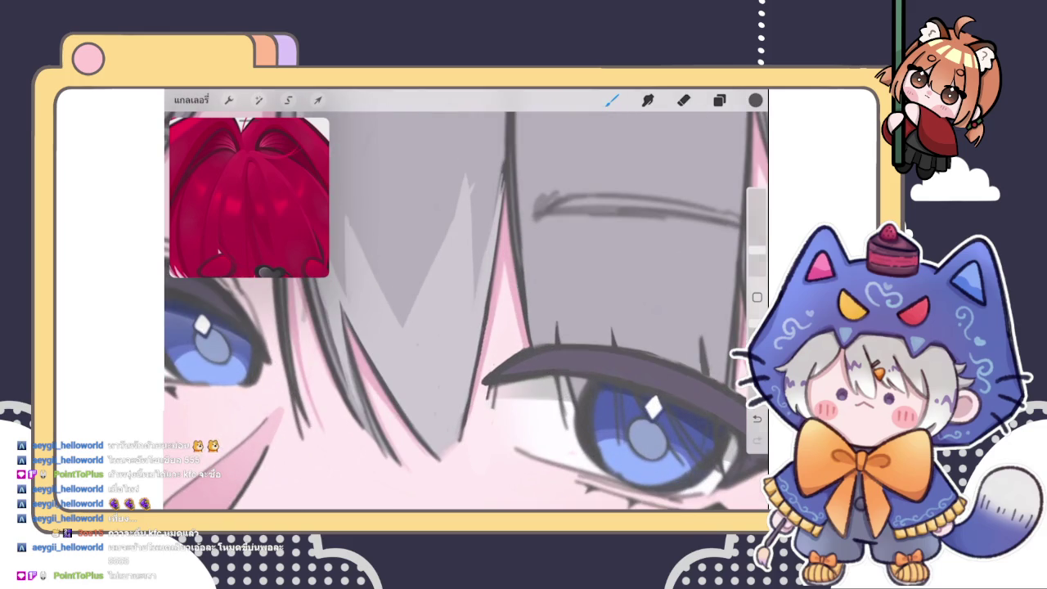
{"action": "scroll", "coordinate": [467, 311], "scroll_direction": "down", "scroll_amount": 3}
{"action": "scroll", "coordinate": [466, 311], "scroll_direction": "up", "scroll_amount": 3}
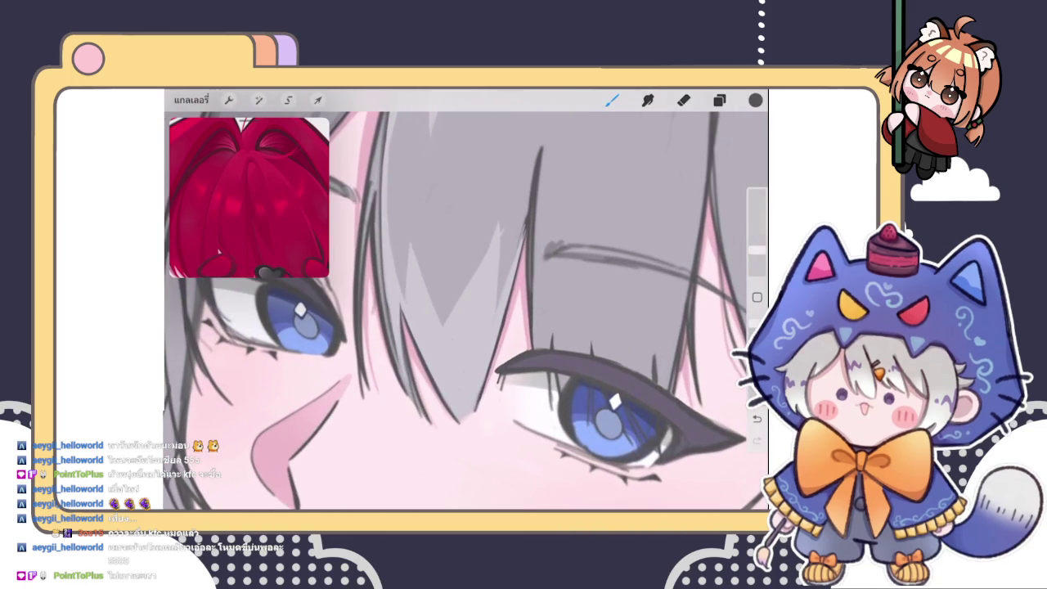
{"action": "scroll", "coordinate": [455, 357], "scroll_direction": "up", "scroll_amount": 3}
{"action": "left_click_drag", "start_coordinate": [449, 377], "coordinate": [464, 416]}
{"action": "mouse_move", "coordinate": [468, 376]}
{"action": "left_mouse_down"}
{"action": "mouse_move", "coordinate": [473, 406]}
{"action": "mouse_move", "coordinate": [465, 402]}
{"action": "left_mouse_up"}
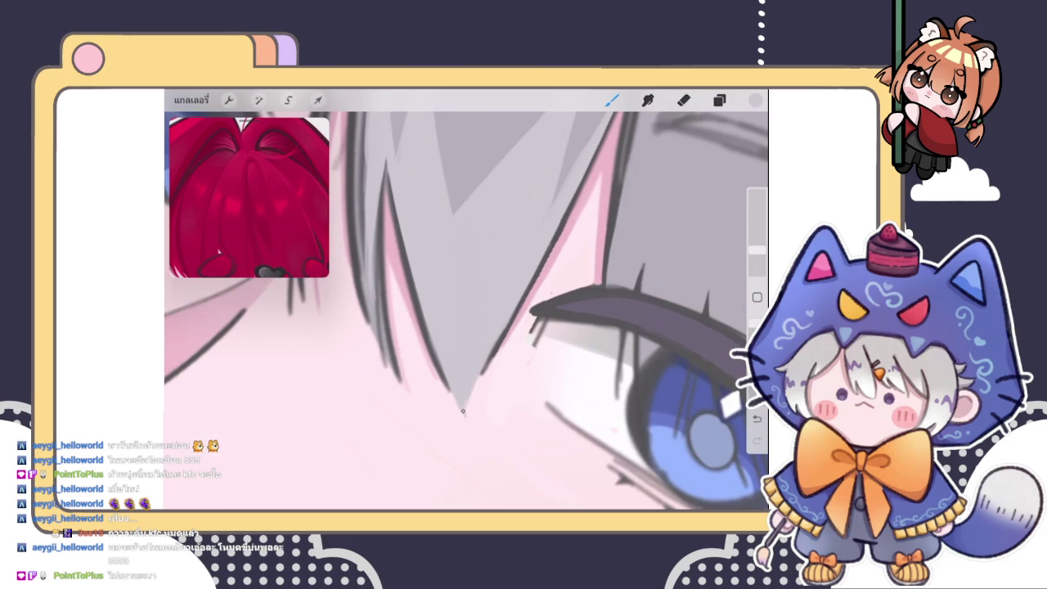
{"action": "left_click", "coordinate": [755, 99]}
{"action": "left_click_drag", "start_coordinate": [606, 245], "coordinate": [595, 228]}
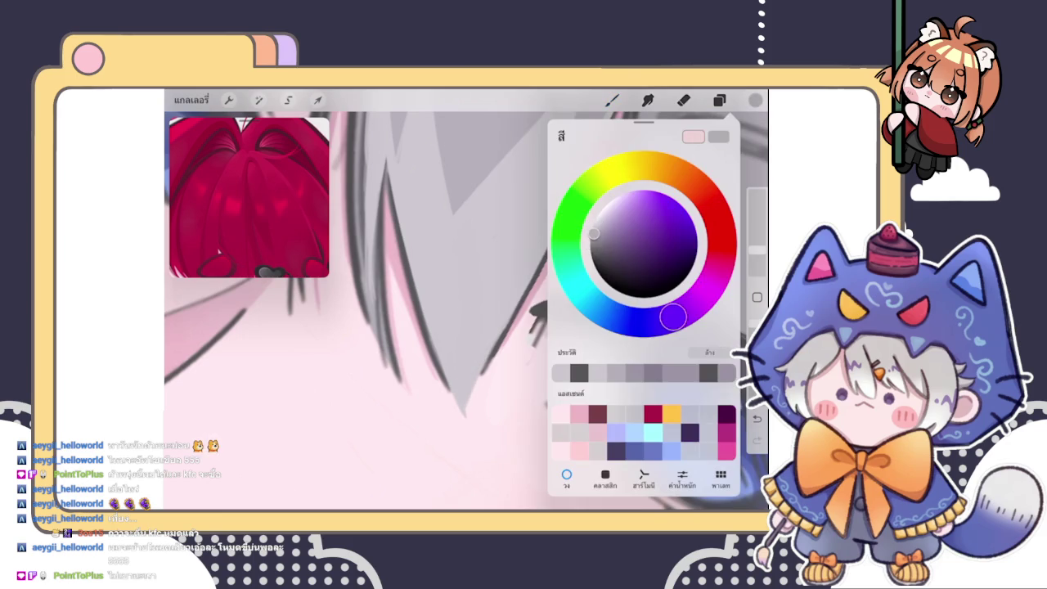
Draw short dark strokes at the hair tip using its sampled line colour, then touch up with skin pink
{"action": "left_click", "coordinate": [755, 100]}
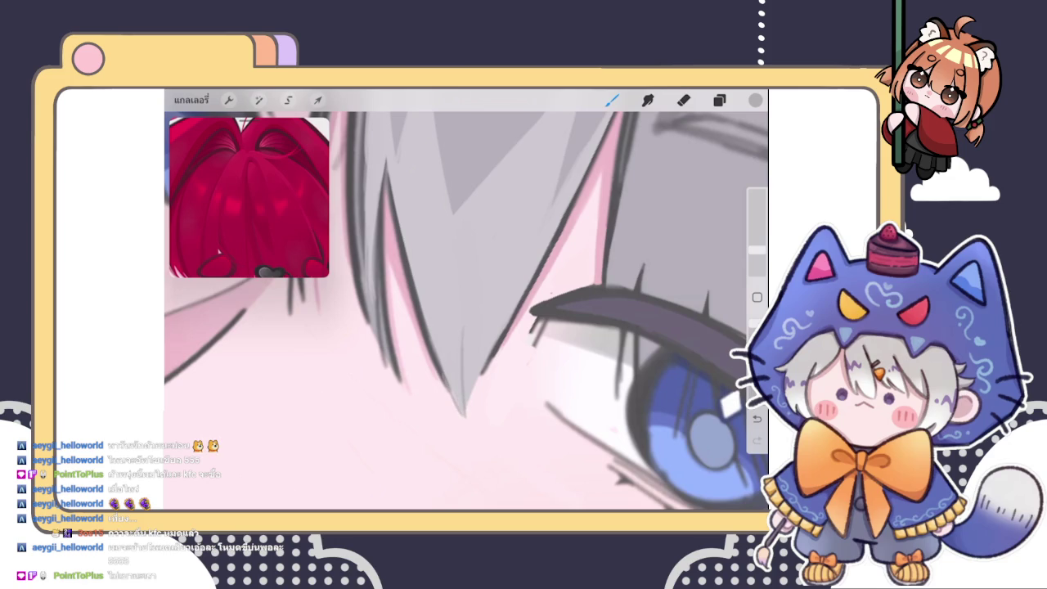
{"action": "left_click", "coordinate": [463, 417]}
{"action": "left_click_drag", "start_coordinate": [446, 380], "coordinate": [464, 421]}
{"action": "left_click", "coordinate": [459, 411]}
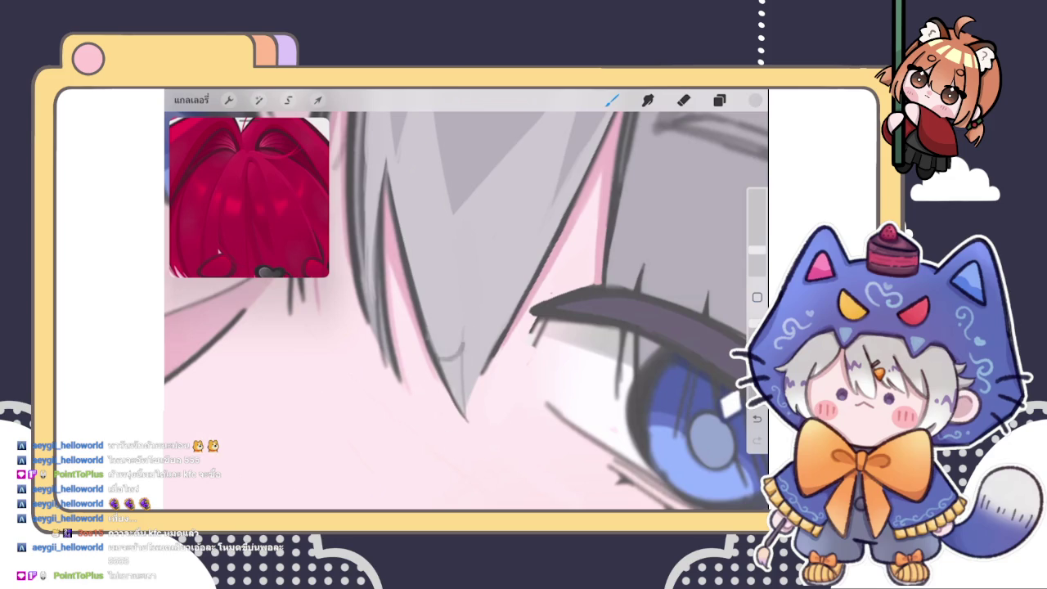
{"action": "left_click_drag", "start_coordinate": [437, 352], "coordinate": [440, 373]}
{"action": "scroll", "coordinate": [467, 310], "scroll_direction": "down", "scroll_amount": 3}
{"action": "scroll", "coordinate": [466, 311], "scroll_direction": "down", "scroll_amount": 2}
{"action": "scroll", "coordinate": [467, 311], "scroll_direction": "up", "scroll_amount": 5}
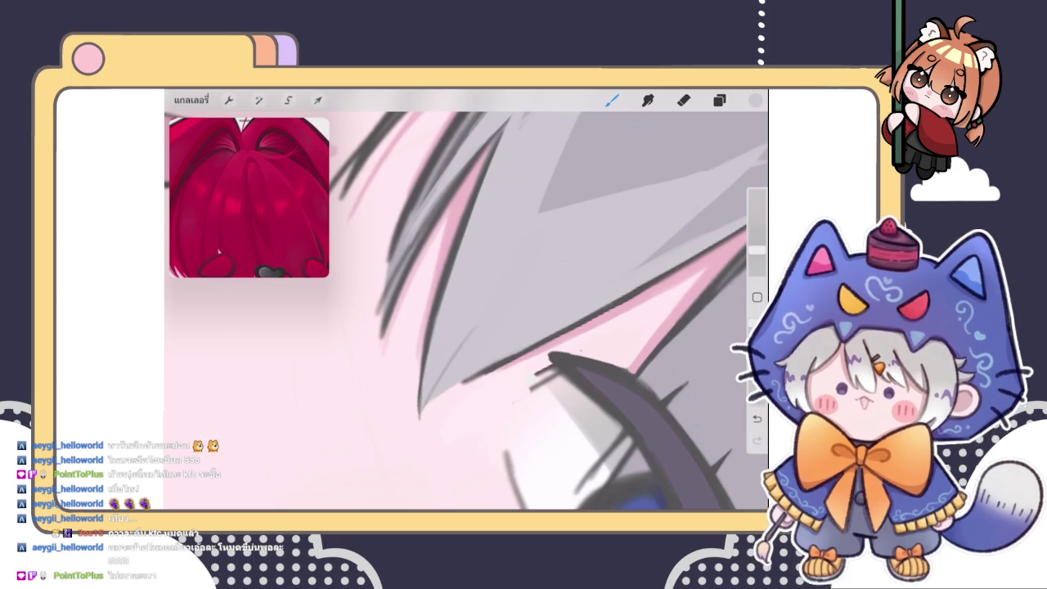
Lighten the edge of the grey hair strand over the eye, then show the colour panel
{"action": "left_click_drag", "start_coordinate": [428, 366], "coordinate": [474, 197]}
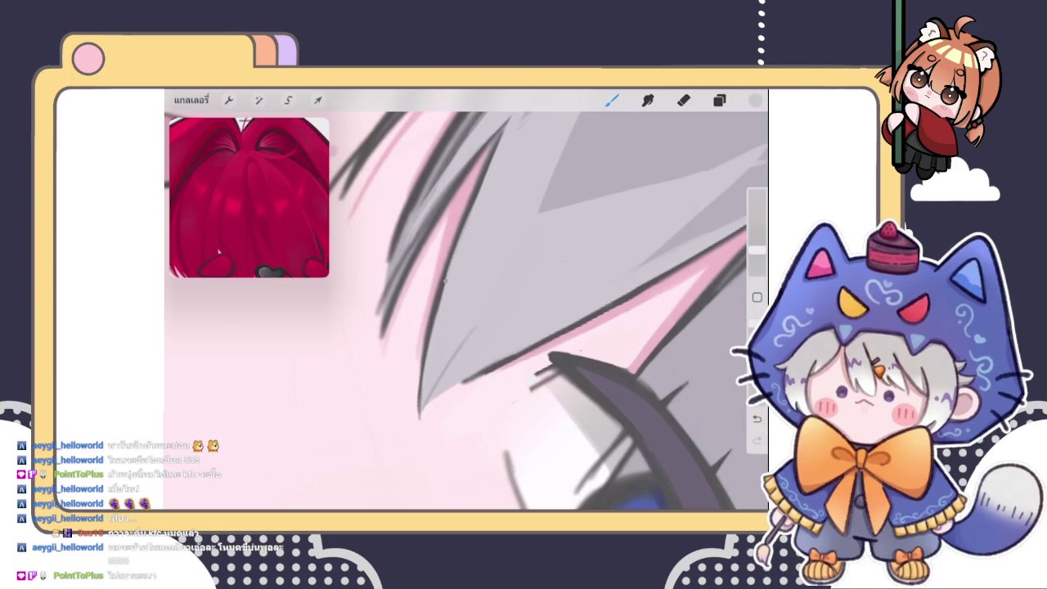
{"action": "left_click_drag", "start_coordinate": [446, 280], "coordinate": [432, 327]}
{"action": "scroll", "coordinate": [466, 311], "scroll_direction": "down", "scroll_amount": 5}
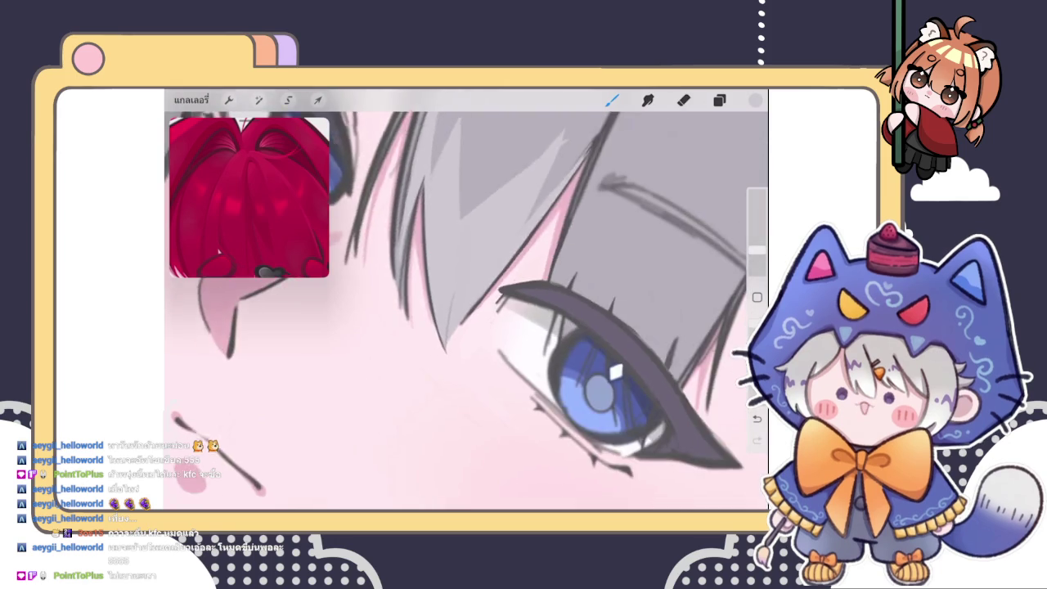
{"action": "scroll", "coordinate": [467, 311], "scroll_direction": "up", "scroll_amount": 5}
{"action": "scroll", "coordinate": [466, 310], "scroll_direction": "up", "scroll_amount": 3}
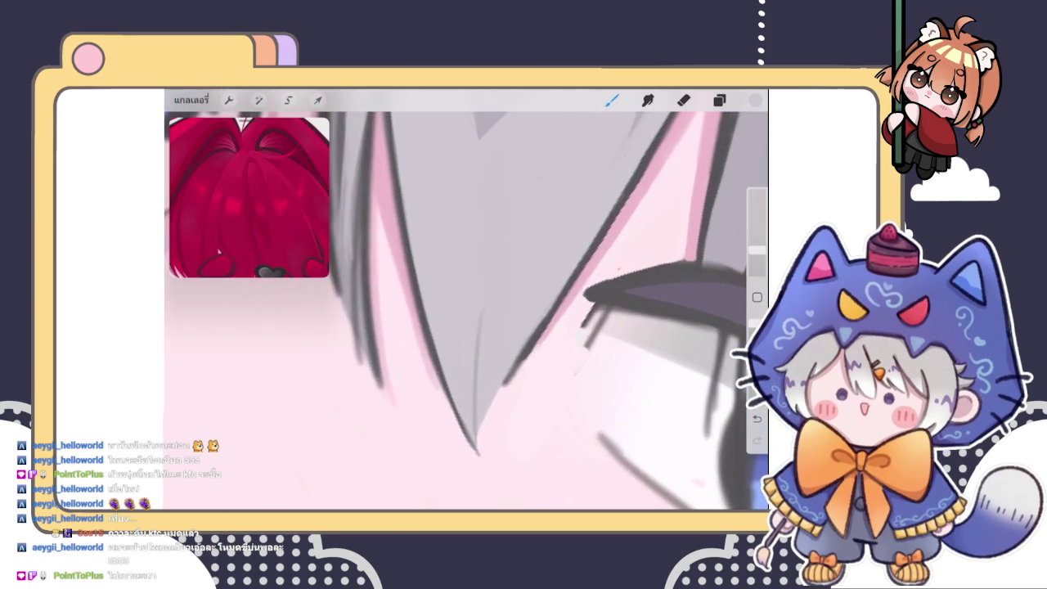
{"action": "left_click", "coordinate": [755, 100]}
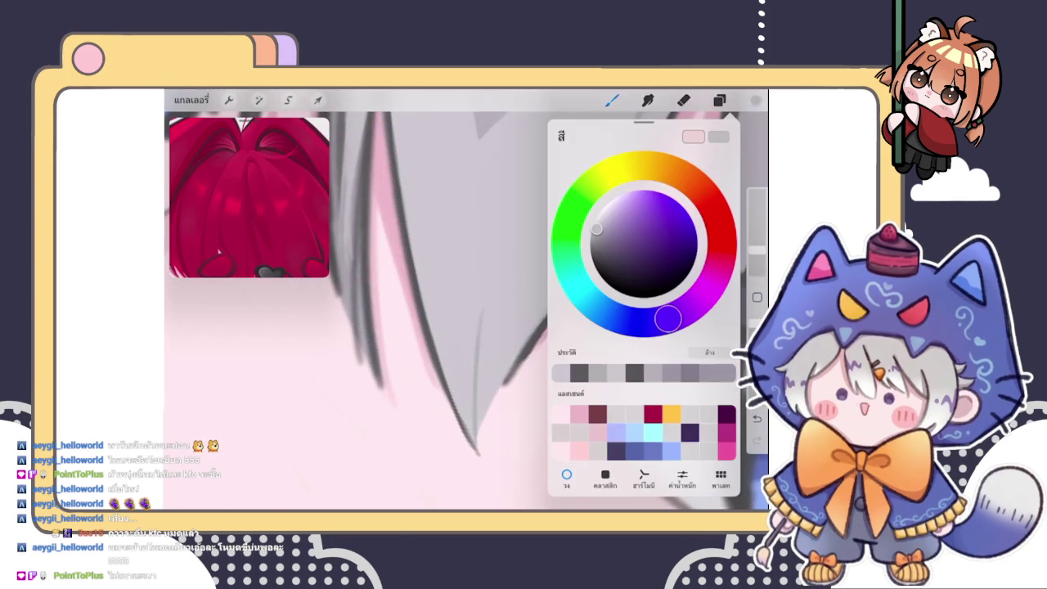
Pick a new wheel colour and redraw the thin grey hair line by the eye
{"action": "left_click", "coordinate": [596, 231]}
{"action": "left_click", "coordinate": [755, 100]}
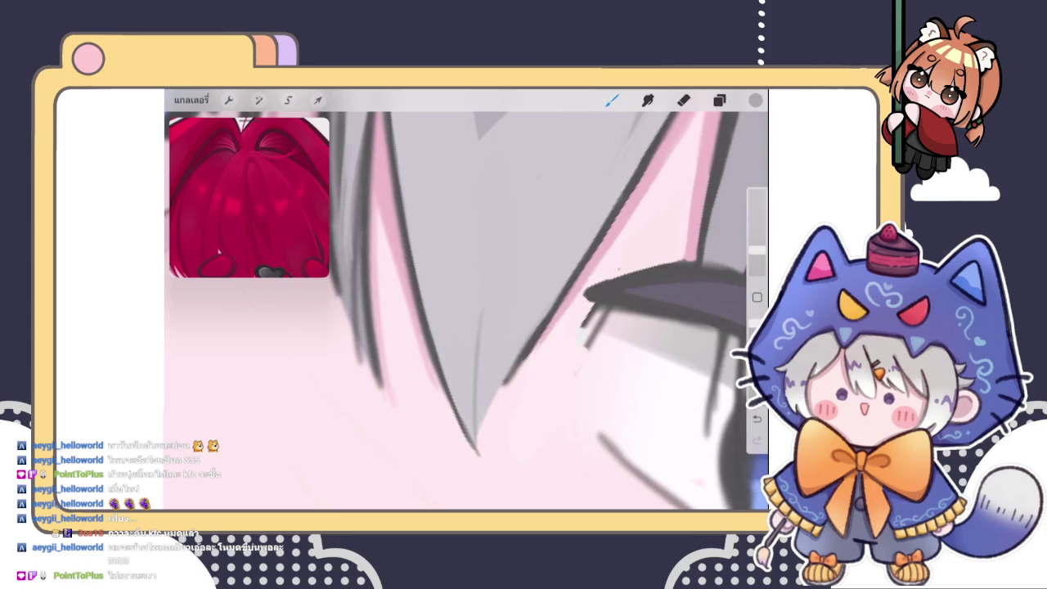
{"action": "scroll", "coordinate": [466, 311], "scroll_direction": "down", "scroll_amount": 2}
{"action": "scroll", "coordinate": [532, 311], "scroll_direction": "up", "scroll_amount": 3}
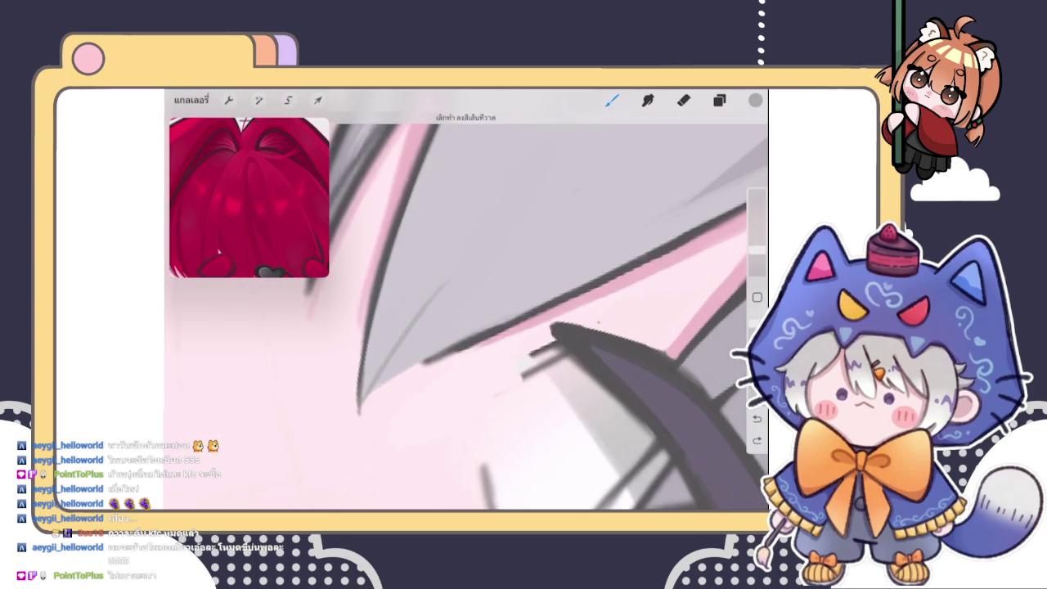
{"action": "left_click_drag", "start_coordinate": [413, 323], "coordinate": [507, 233]}
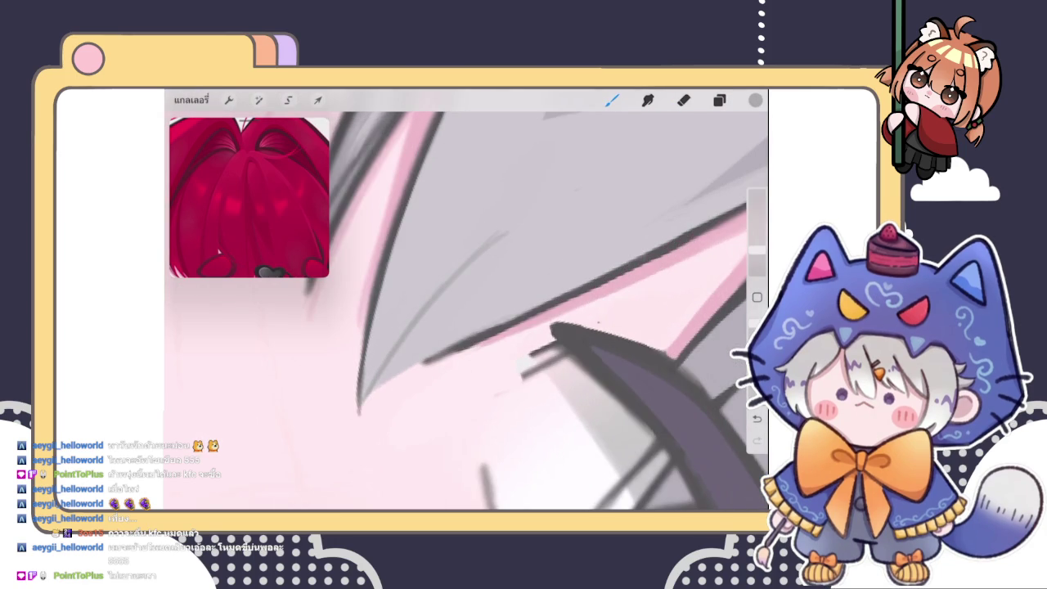
Sample the pale hair colour and add a short dark line along the strand
{"action": "scroll", "coordinate": [466, 311], "scroll_direction": "down", "scroll_amount": 3}
{"action": "left_click_drag", "start_coordinate": [495, 227], "coordinate": [435, 270]}
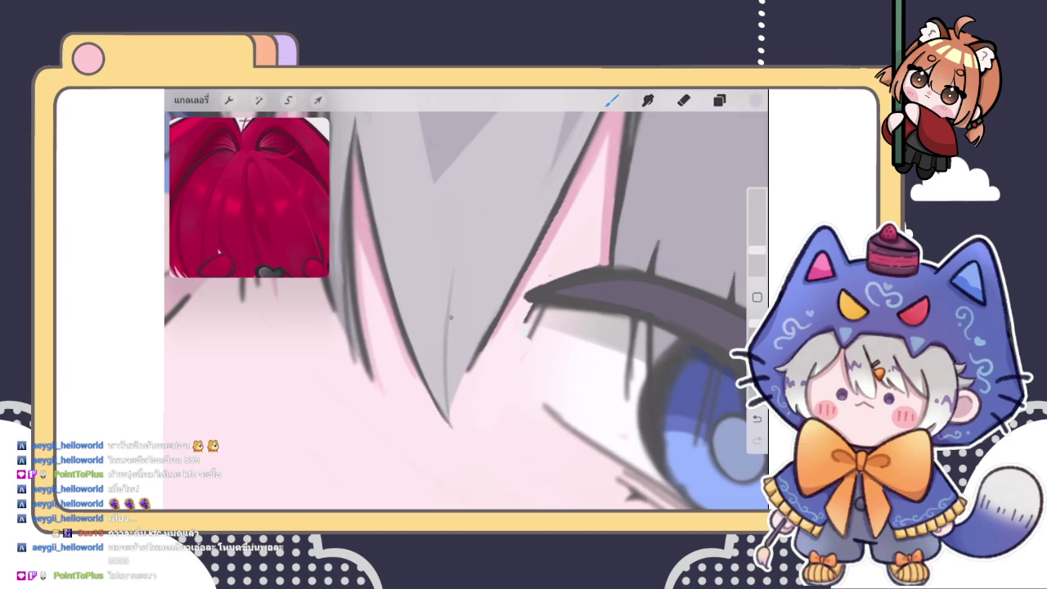
{"action": "scroll", "coordinate": [467, 311], "scroll_direction": "right", "scroll_amount": 3}
{"action": "scroll", "coordinate": [466, 311], "scroll_direction": "down", "scroll_amount": 2}
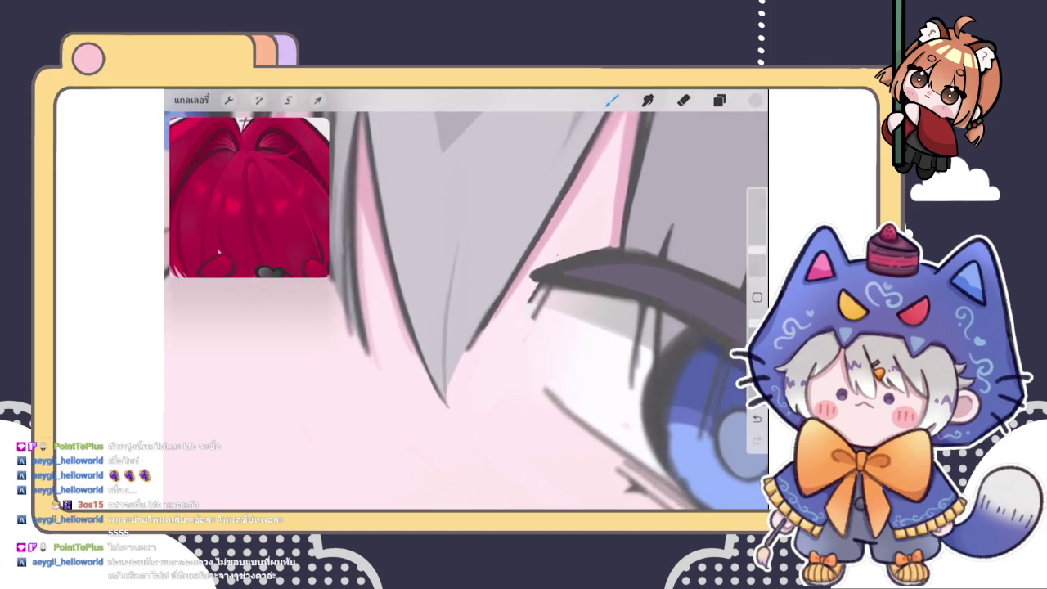
{"action": "left_click", "coordinate": [755, 100]}
{"action": "left_click", "coordinate": [612, 99]}
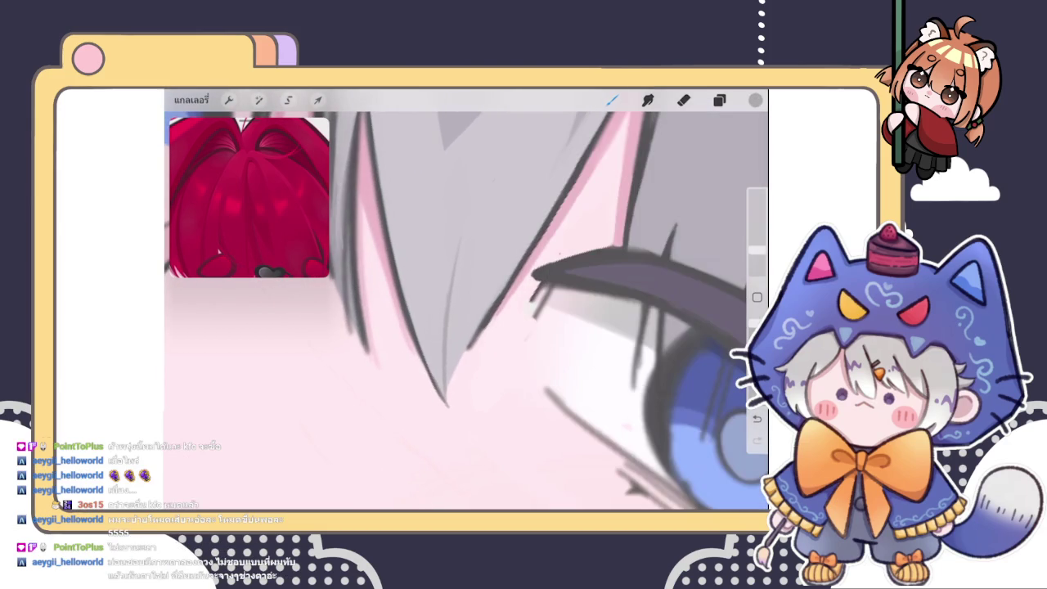
{"action": "left_click_drag", "start_coordinate": [439, 344], "coordinate": [442, 378]}
Switch to a darker shade and draw thin dark lines along the strand toward its tip
{"action": "left_click", "coordinate": [754, 100]}
{"action": "left_click", "coordinate": [590, 245]}
{"action": "left_click", "coordinate": [755, 99]}
{"action": "left_click_drag", "start_coordinate": [456, 257], "coordinate": [446, 378]}
{"action": "left_click_drag", "start_coordinate": [450, 298], "coordinate": [443, 390]}
{"action": "left_click_drag", "start_coordinate": [446, 300], "coordinate": [442, 360]}
{"action": "left_click_drag", "start_coordinate": [465, 226], "coordinate": [448, 287]}
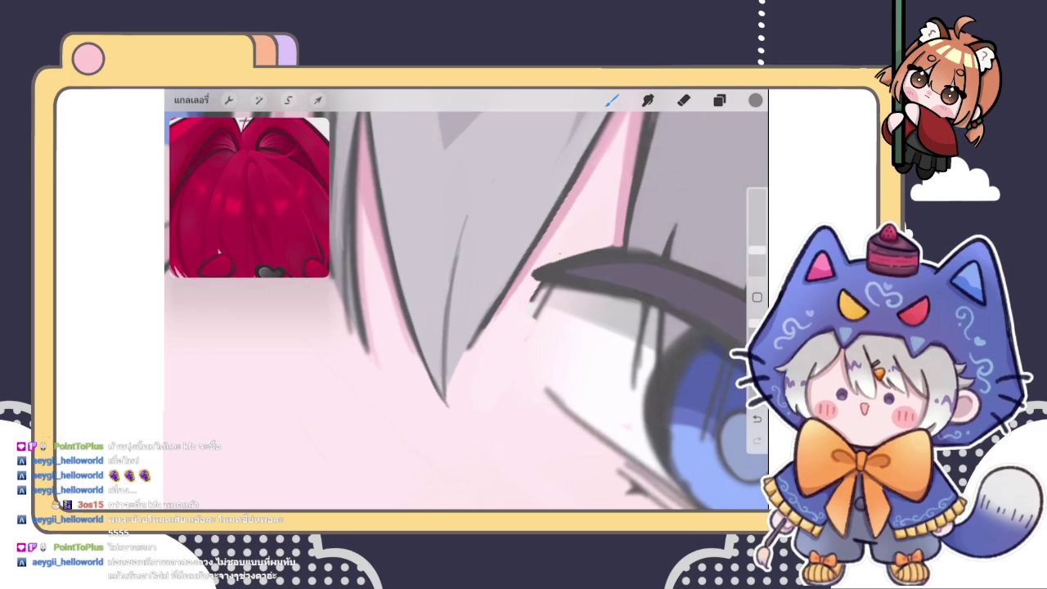
Undo the last stroke, redraw the diagonal dark line, and paint light grey down the tip
{"action": "scroll", "coordinate": [523, 319], "scroll_direction": "up", "scroll_amount": 2}
{"action": "scroll", "coordinate": [523, 319], "scroll_direction": "up", "scroll_amount": 3}
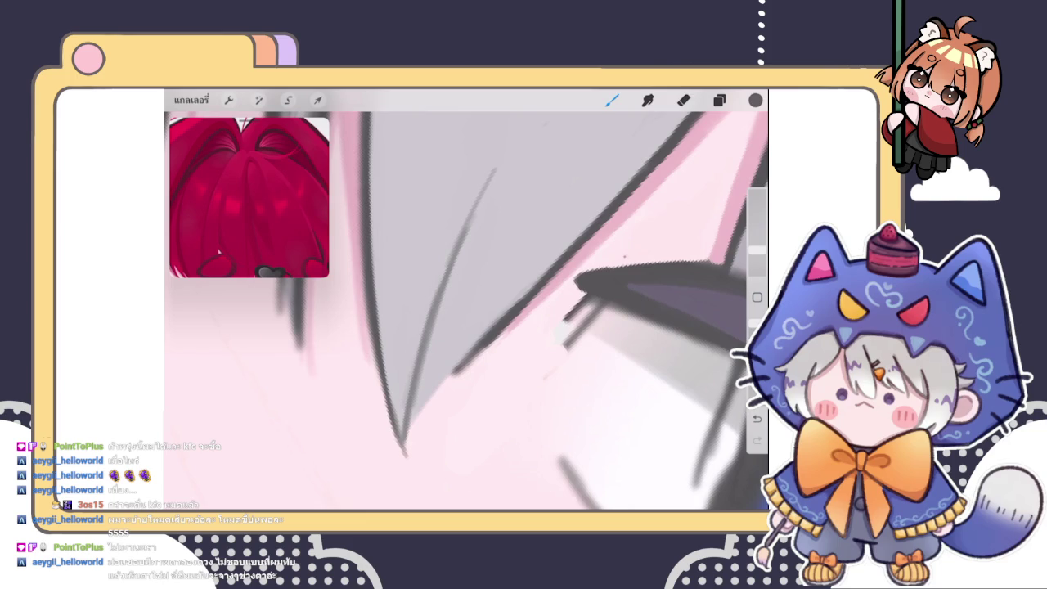
{"action": "key", "text": "ctrl+z"}
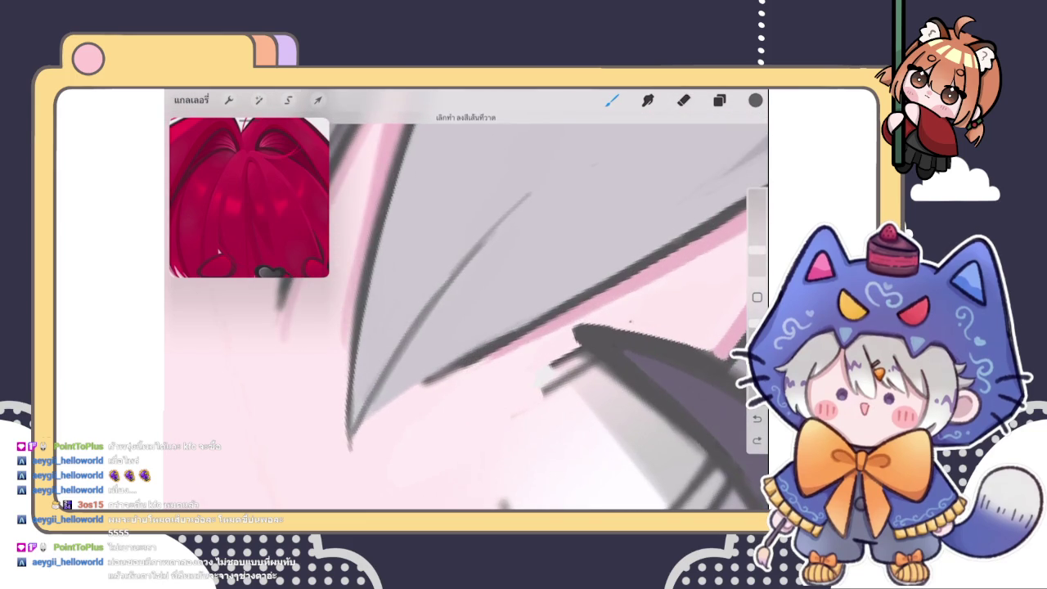
{"action": "mouse_move", "coordinate": [409, 340]}
{"action": "left_mouse_down"}
{"action": "mouse_move", "coordinate": [543, 185]}
{"action": "mouse_move", "coordinate": [409, 340]}
{"action": "left_mouse_up"}
{"action": "left_click", "coordinate": [543, 185]}
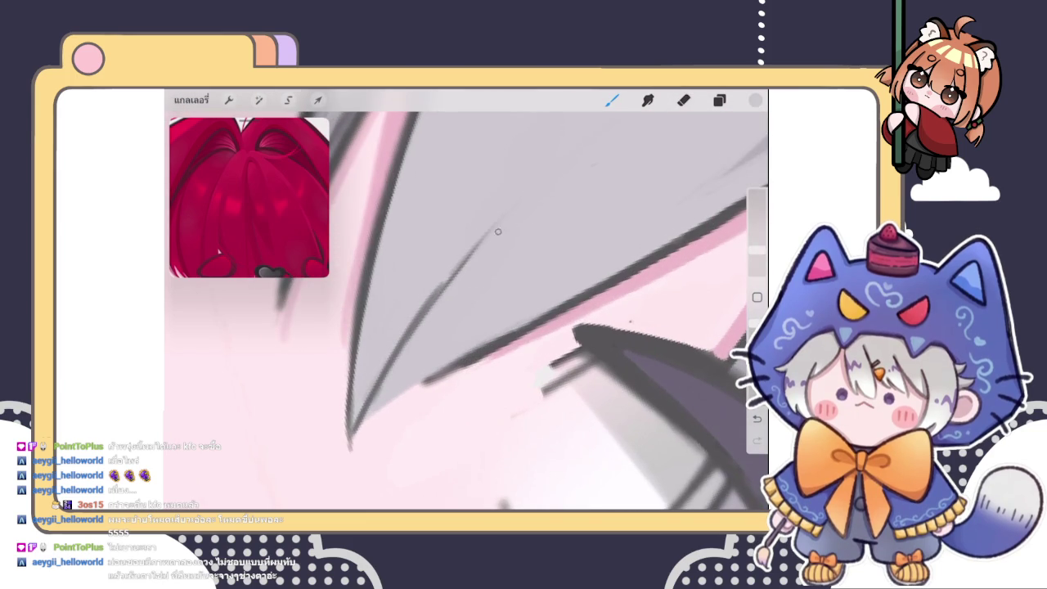
{"action": "scroll", "coordinate": [466, 311], "scroll_direction": "down", "scroll_amount": 3}
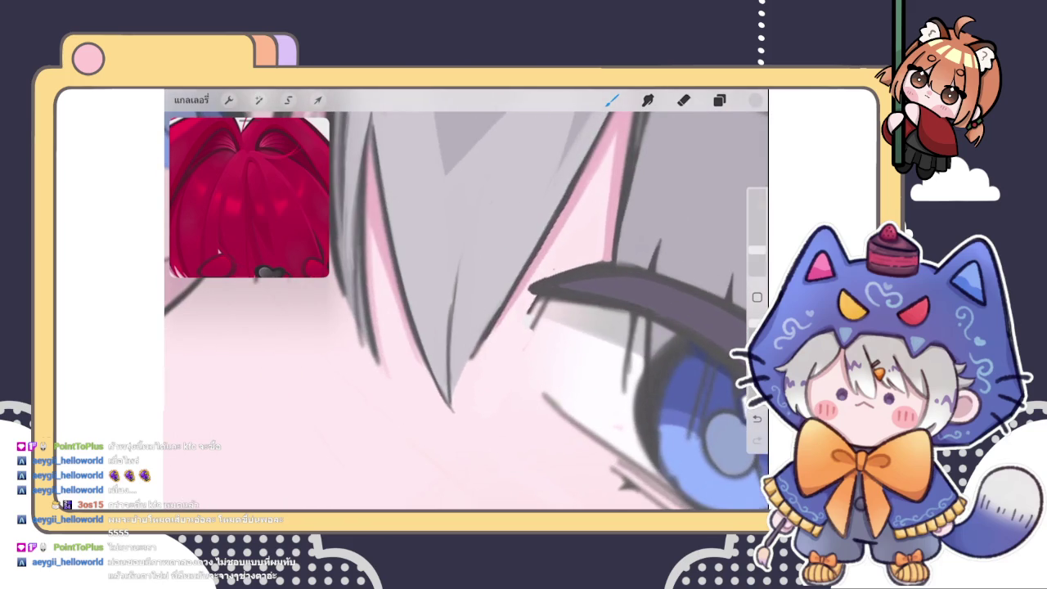
{"action": "left_click_drag", "start_coordinate": [451, 305], "coordinate": [446, 349]}
Set a near-white colour and paint light strokes and hatching along the strand tip
{"action": "left_click", "coordinate": [467, 333]}
{"action": "left_click", "coordinate": [755, 100]}
{"action": "left_click_drag", "start_coordinate": [592, 227], "coordinate": [595, 219]}
{"action": "left_click", "coordinate": [754, 100]}
{"action": "mouse_move", "coordinate": [476, 338]}
{"action": "left_mouse_down"}
{"action": "mouse_move", "coordinate": [452, 381]}
{"action": "mouse_move", "coordinate": [455, 369]}
{"action": "left_mouse_up"}
{"action": "left_click_drag", "start_coordinate": [455, 325], "coordinate": [463, 348]}
{"action": "left_click_drag", "start_coordinate": [507, 286], "coordinate": [489, 319]}
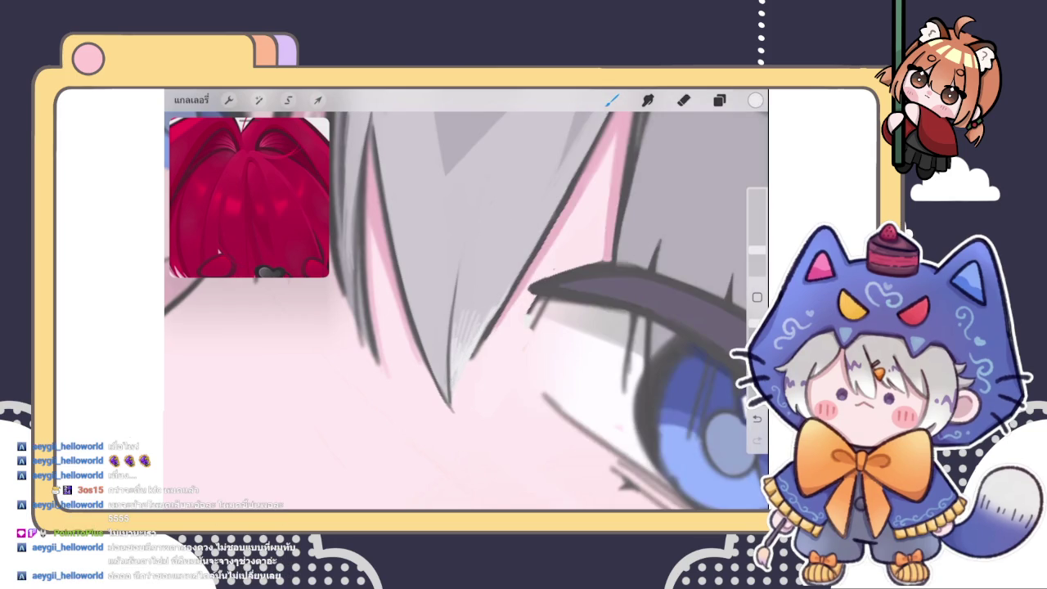
Sample pink from the hair tip and paint soft pink along the strand edge by the eyelid
{"action": "left_click", "coordinate": [510, 289]}
{"action": "left_click", "coordinate": [473, 361]}
{"action": "left_click_drag", "start_coordinate": [473, 360], "coordinate": [527, 279]}
{"action": "left_click", "coordinate": [519, 275]}
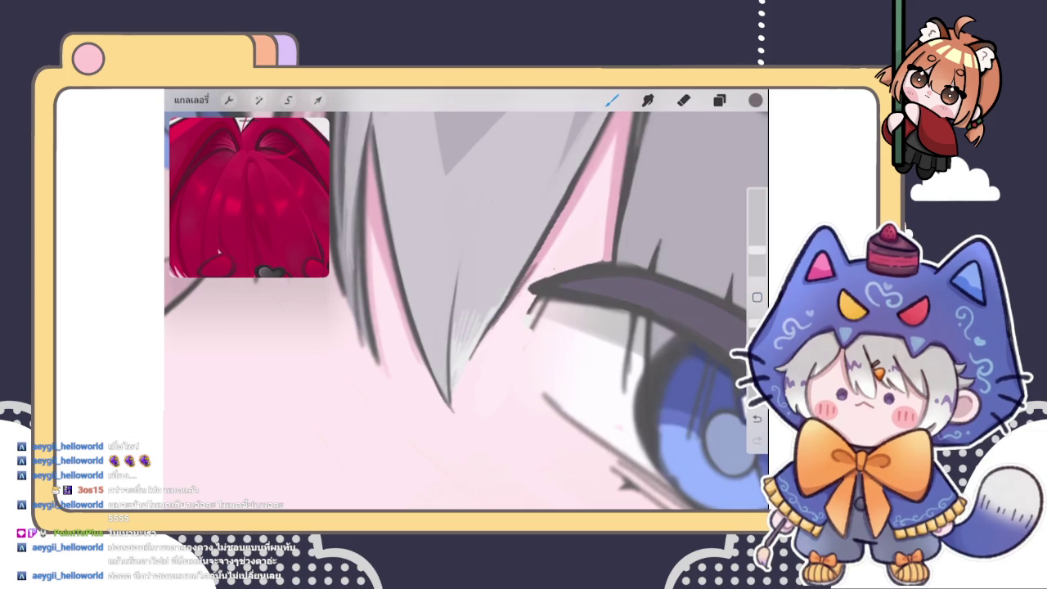
{"action": "left_click", "coordinate": [536, 260]}
{"action": "left_click_drag", "start_coordinate": [509, 304], "coordinate": [535, 263]}
{"action": "left_click_drag", "start_coordinate": [494, 325], "coordinate": [517, 291]}
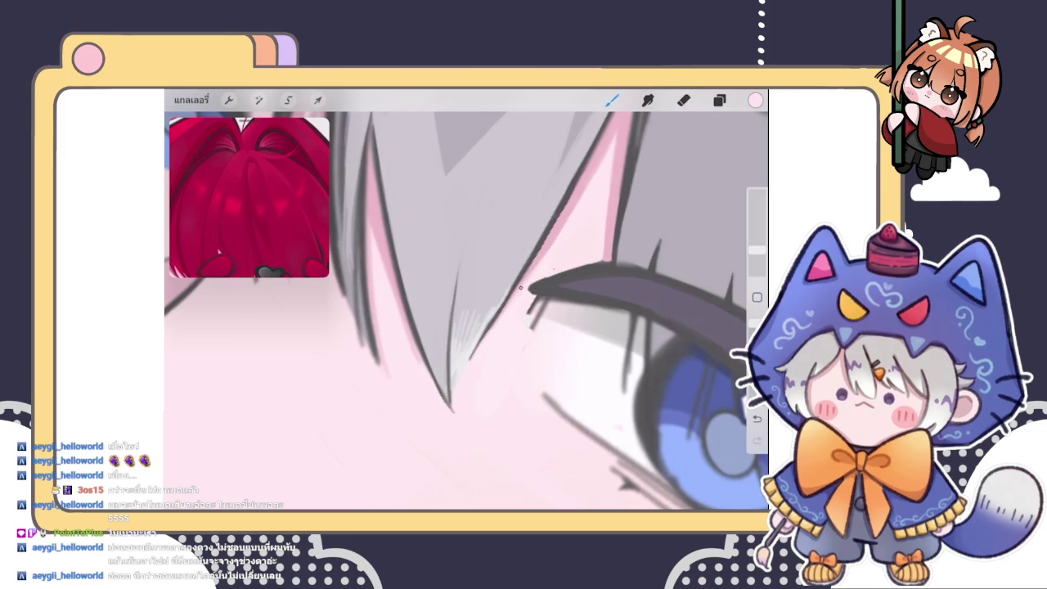
Sample the dark eyelid colour and reshape the eyelid's inner tip, upper and lower edges
{"action": "left_click_drag", "start_coordinate": [491, 343], "coordinate": [466, 409]}
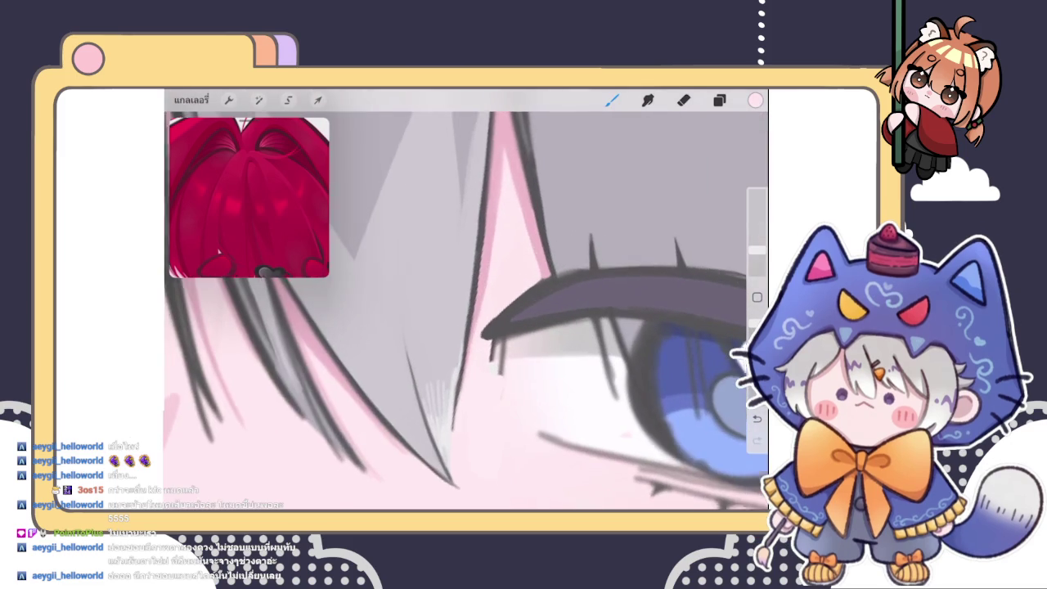
{"action": "left_click", "coordinate": [556, 269]}
{"action": "left_click_drag", "start_coordinate": [494, 323], "coordinate": [469, 342]}
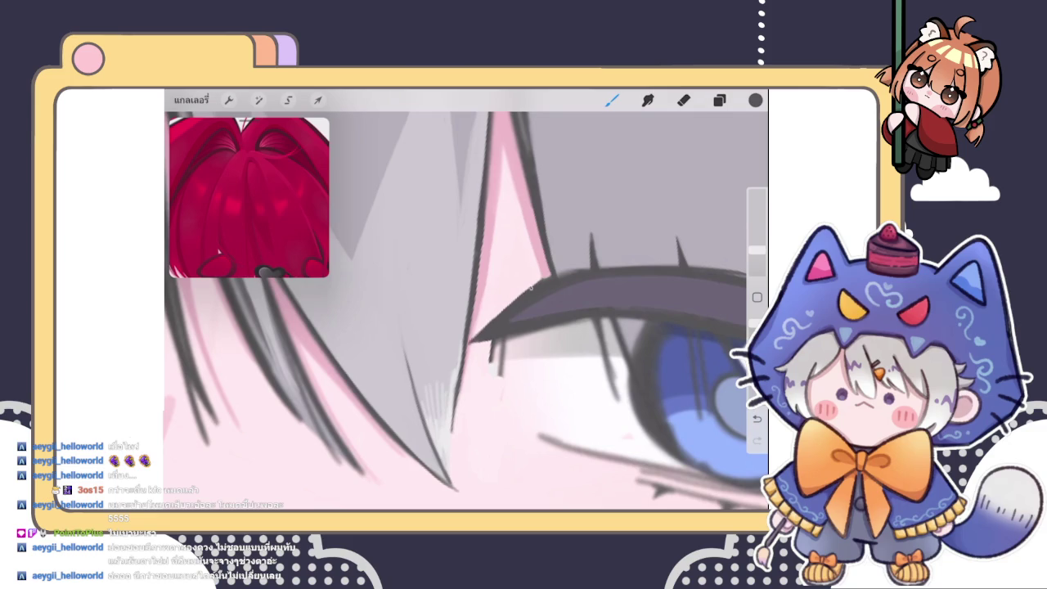
{"action": "left_click_drag", "start_coordinate": [558, 277], "coordinate": [574, 271]}
{"action": "left_click_drag", "start_coordinate": [500, 325], "coordinate": [577, 312]}
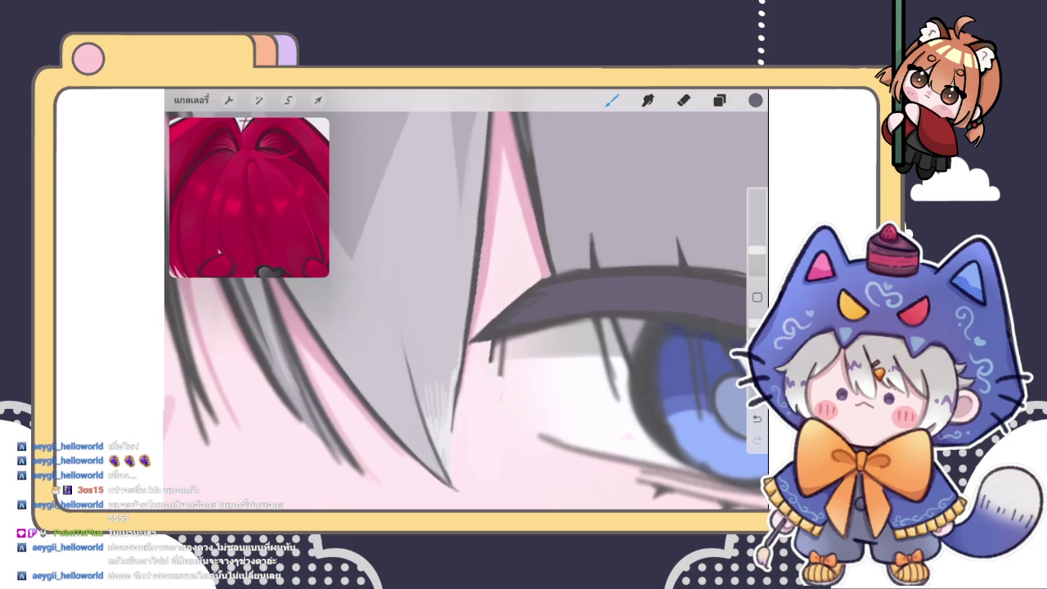
Sample the blue iris colour and add three faint strand lines in the hair between the eyes
{"action": "left_click", "coordinate": [687, 330]}
{"action": "scroll", "coordinate": [466, 311], "scroll_direction": "down", "scroll_amount": 3}
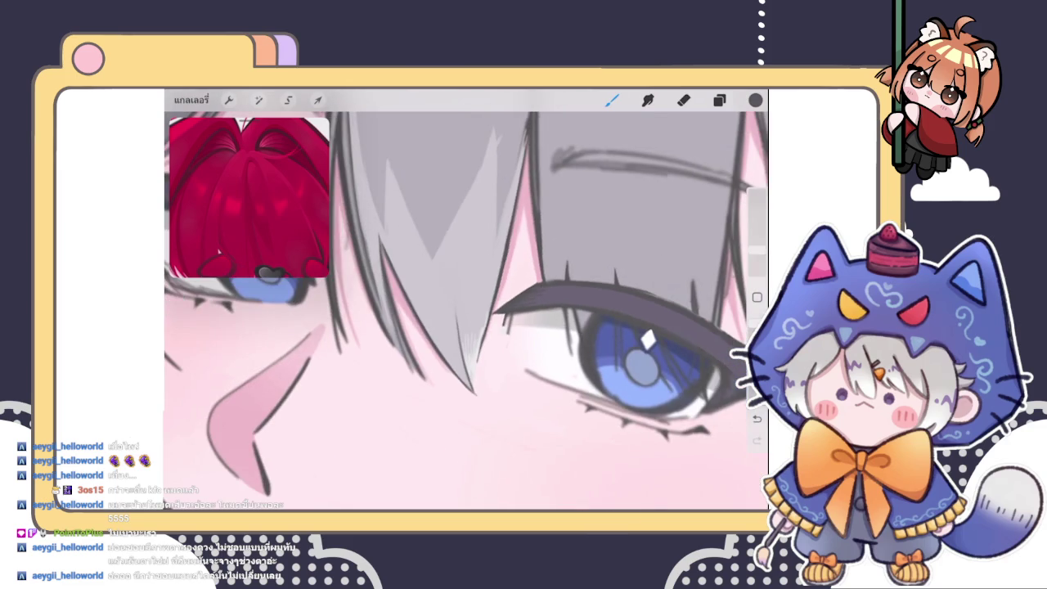
{"action": "scroll", "coordinate": [466, 302], "scroll_direction": "down", "scroll_amount": 3}
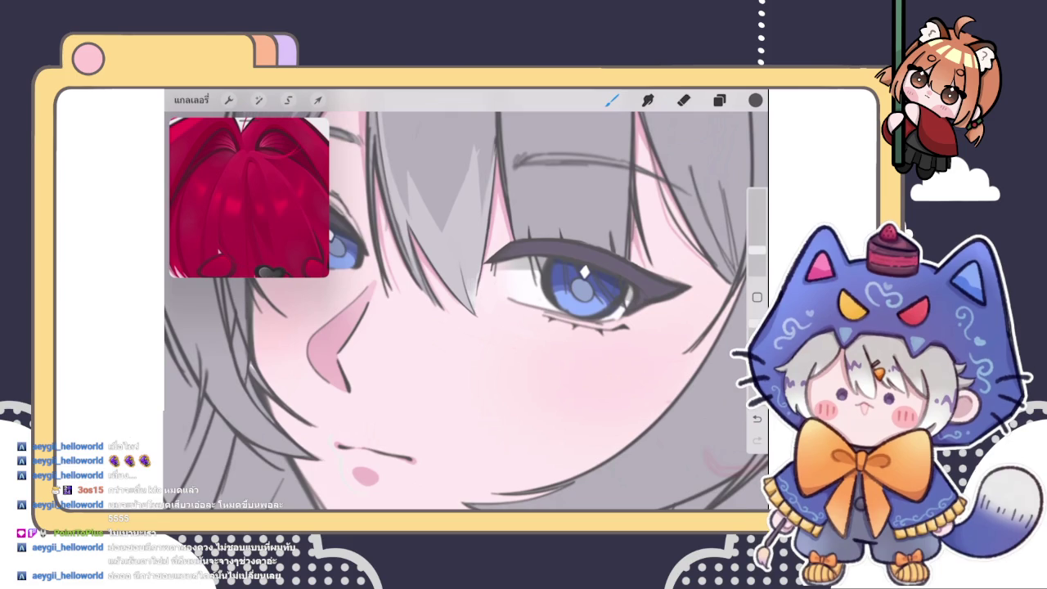
{"action": "scroll", "coordinate": [466, 303], "scroll_direction": "down", "scroll_amount": 5}
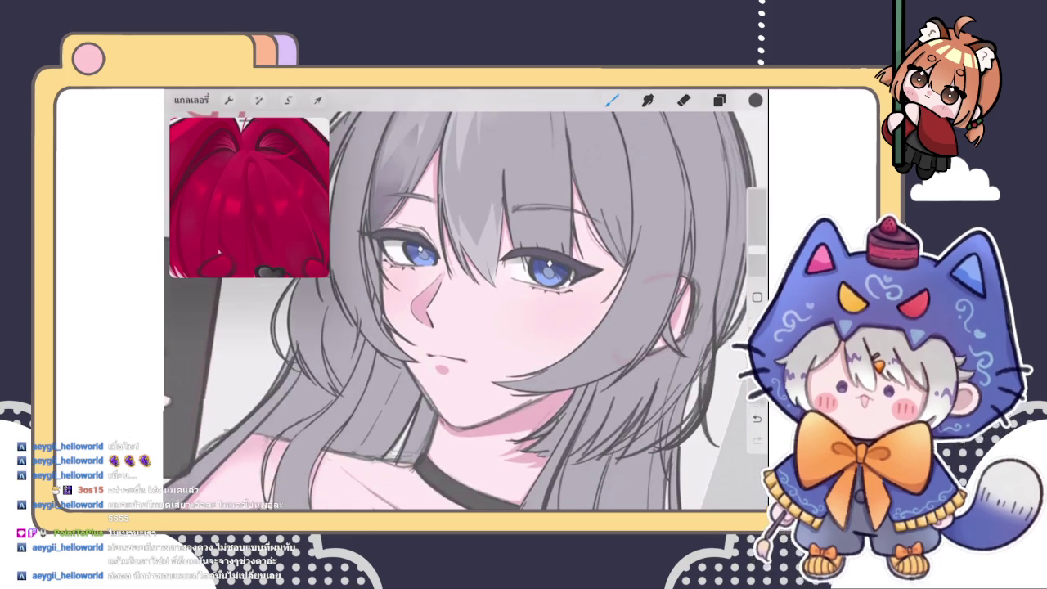
{"action": "scroll", "coordinate": [467, 303], "scroll_direction": "up", "scroll_amount": 5}
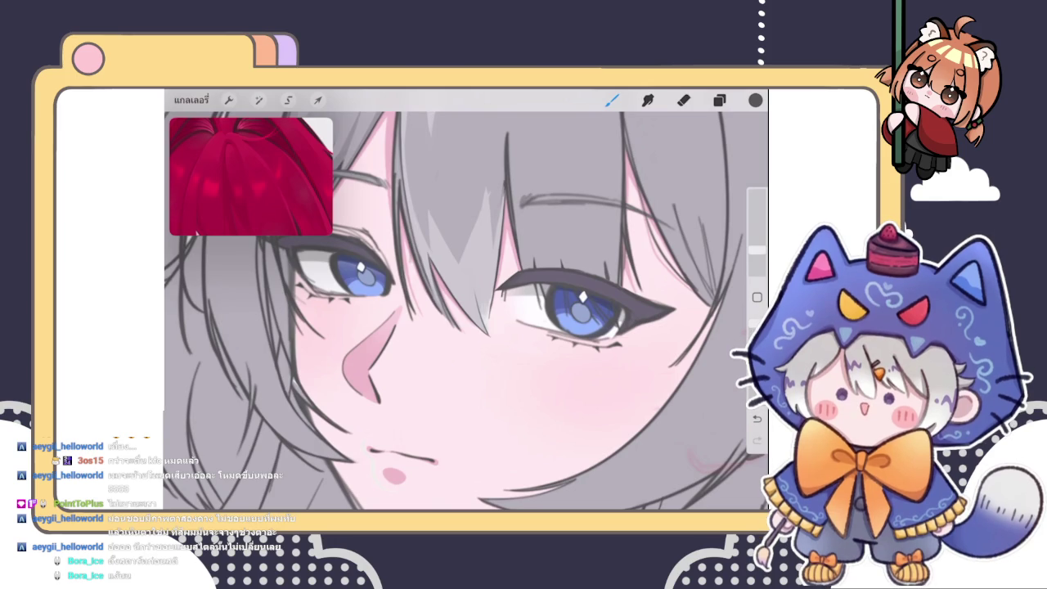
{"action": "scroll", "coordinate": [495, 156], "scroll_direction": "up", "scroll_amount": 5}
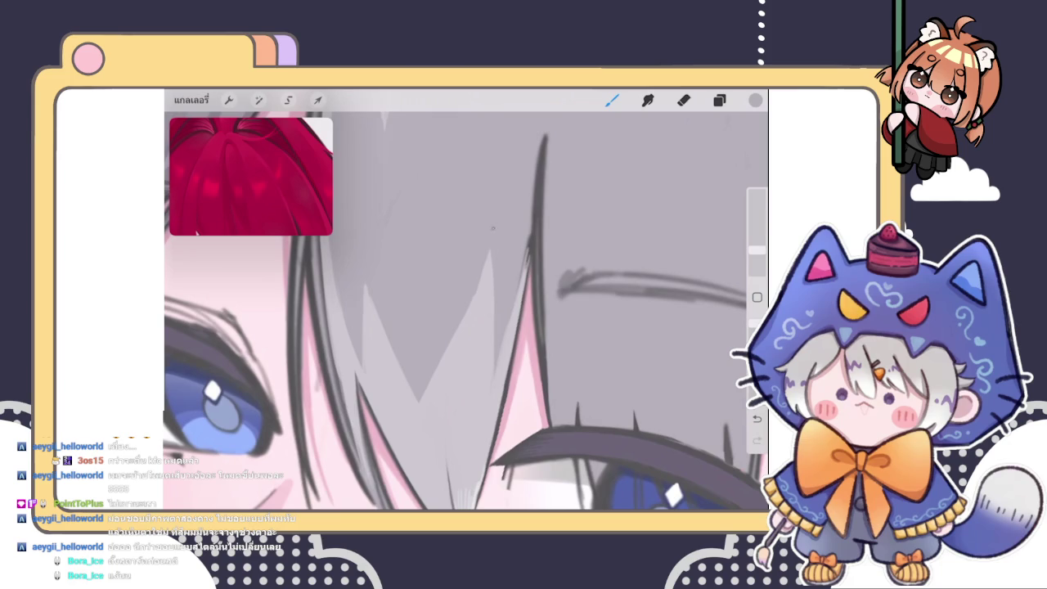
{"action": "scroll", "coordinate": [466, 311], "scroll_direction": "down", "scroll_amount": 2}
{"action": "scroll", "coordinate": [465, 311], "scroll_direction": "down", "scroll_amount": 2}
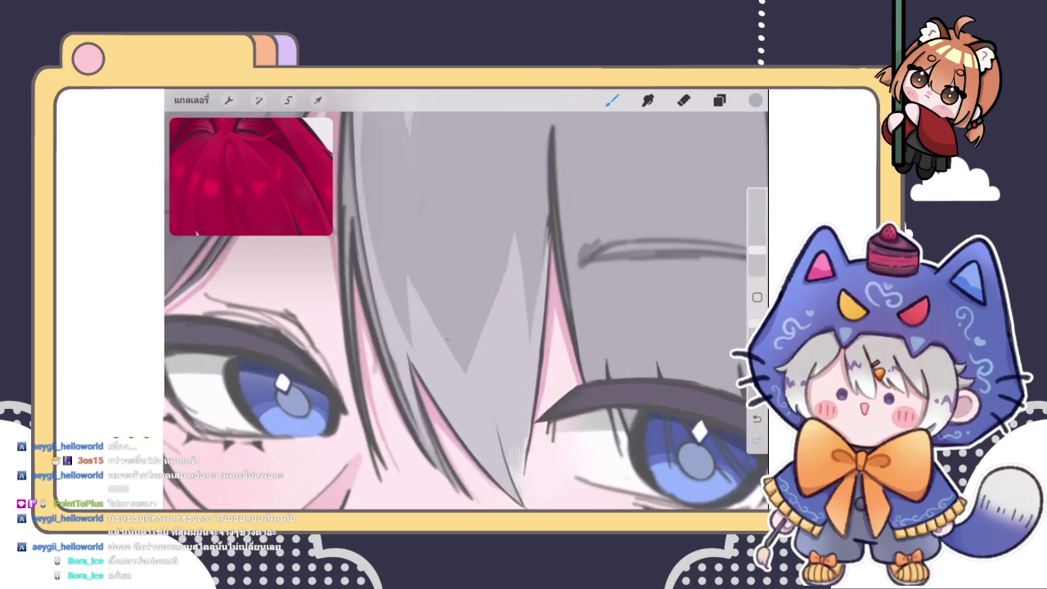
{"action": "scroll", "coordinate": [465, 311], "scroll_direction": "down", "scroll_amount": 3}
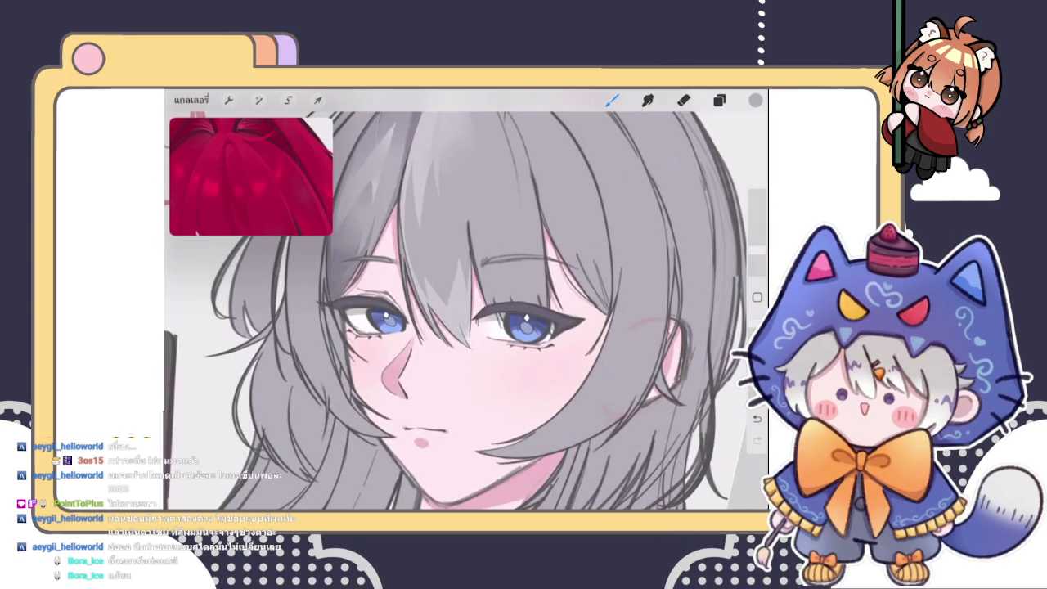
{"action": "scroll", "coordinate": [465, 311], "scroll_direction": "up", "scroll_amount": 2}
{"action": "scroll", "coordinate": [465, 311], "scroll_direction": "up", "scroll_amount": 2}
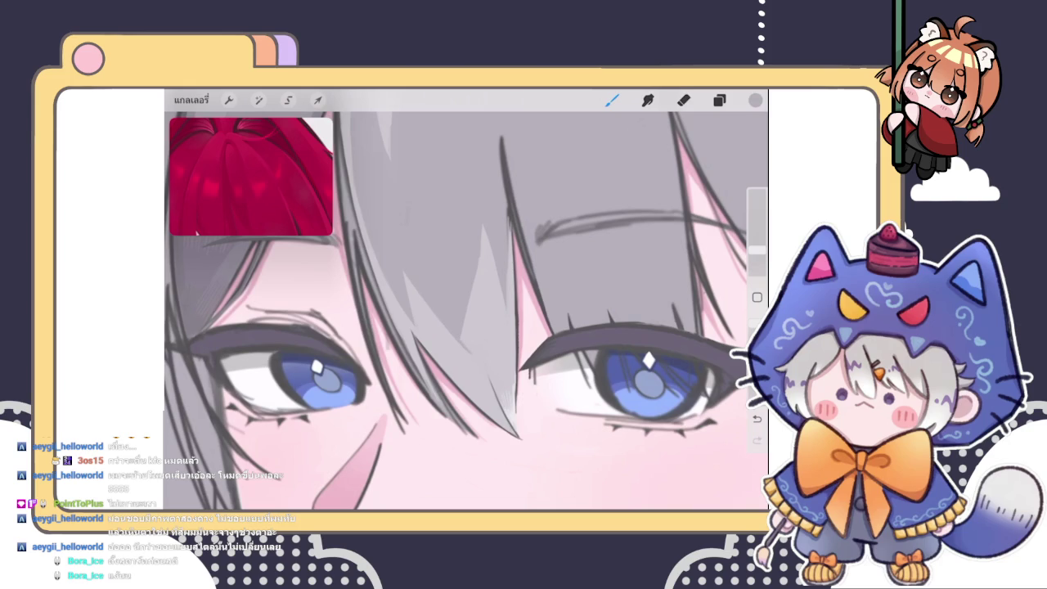
{"action": "left_click_drag", "start_coordinate": [463, 322], "coordinate": [465, 347]}
{"action": "left_click_drag", "start_coordinate": [469, 304], "coordinate": [472, 350]}
{"action": "left_click_drag", "start_coordinate": [474, 282], "coordinate": [476, 325]}
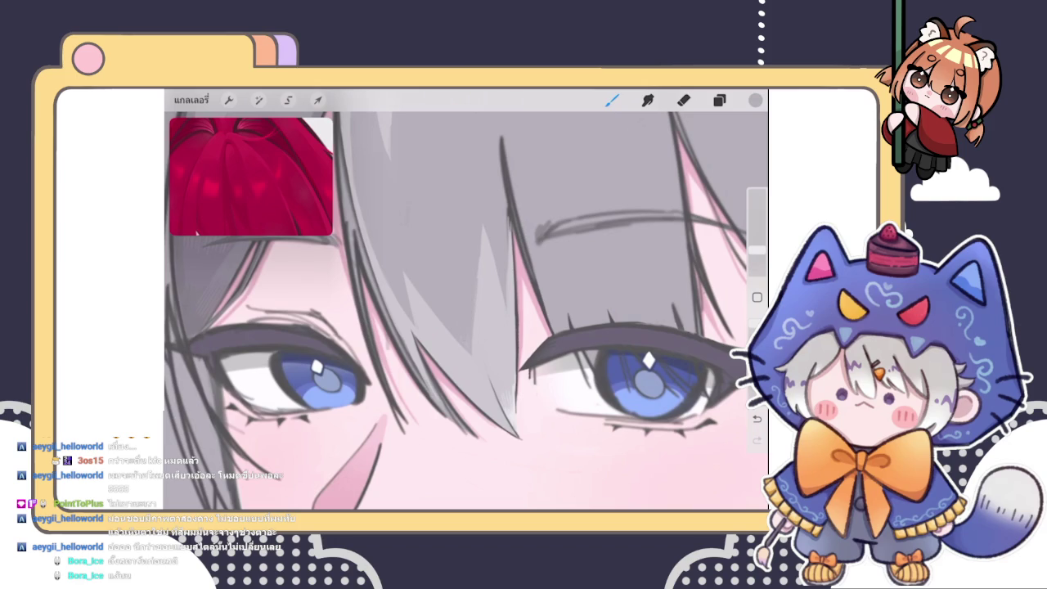
{"action": "scroll", "coordinate": [466, 311], "scroll_direction": "down", "scroll_amount": 5}
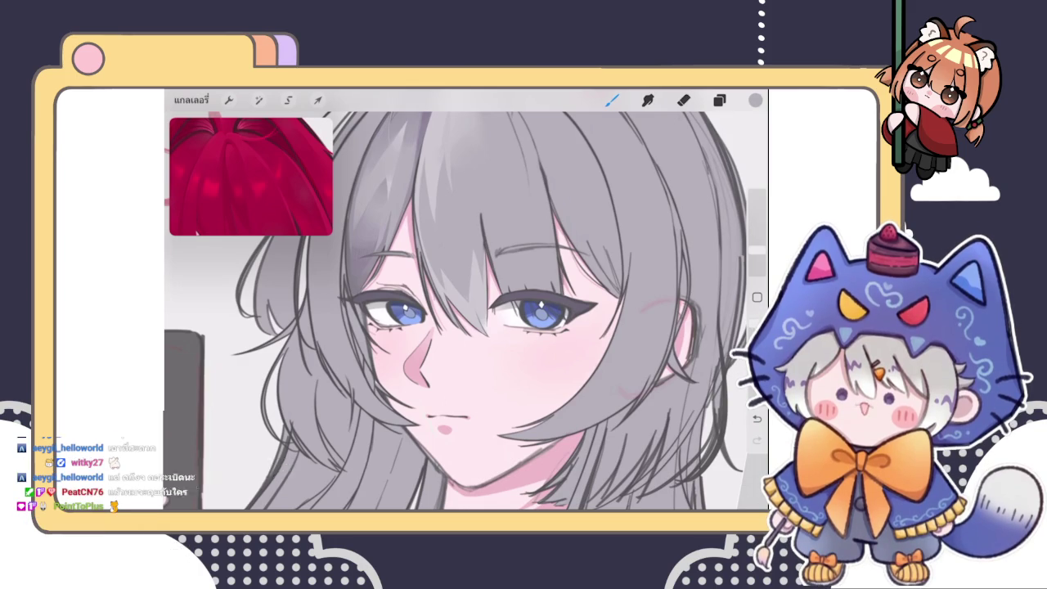
{"action": "scroll", "coordinate": [466, 299], "scroll_direction": "down", "scroll_amount": 5}
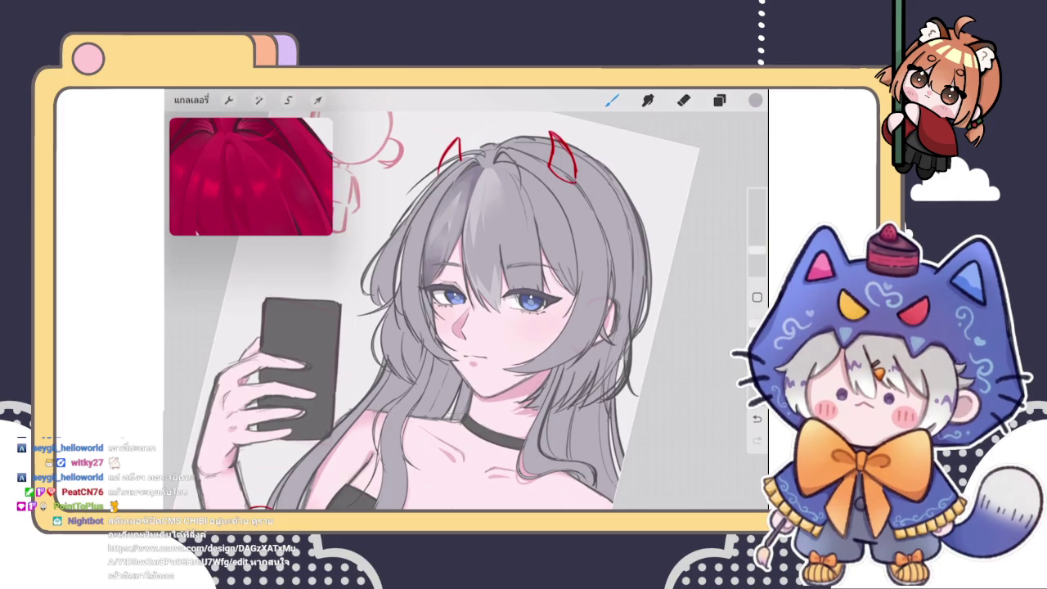
{"action": "scroll", "coordinate": [484, 335], "scroll_direction": "down", "scroll_amount": 5}
{"action": "scroll", "coordinate": [484, 335], "scroll_direction": "down", "scroll_amount": 3}
{"action": "scroll", "coordinate": [484, 335], "scroll_direction": "down", "scroll_amount": 2}
{"action": "scroll", "coordinate": [491, 279], "scroll_direction": "up", "scroll_amount": 3}
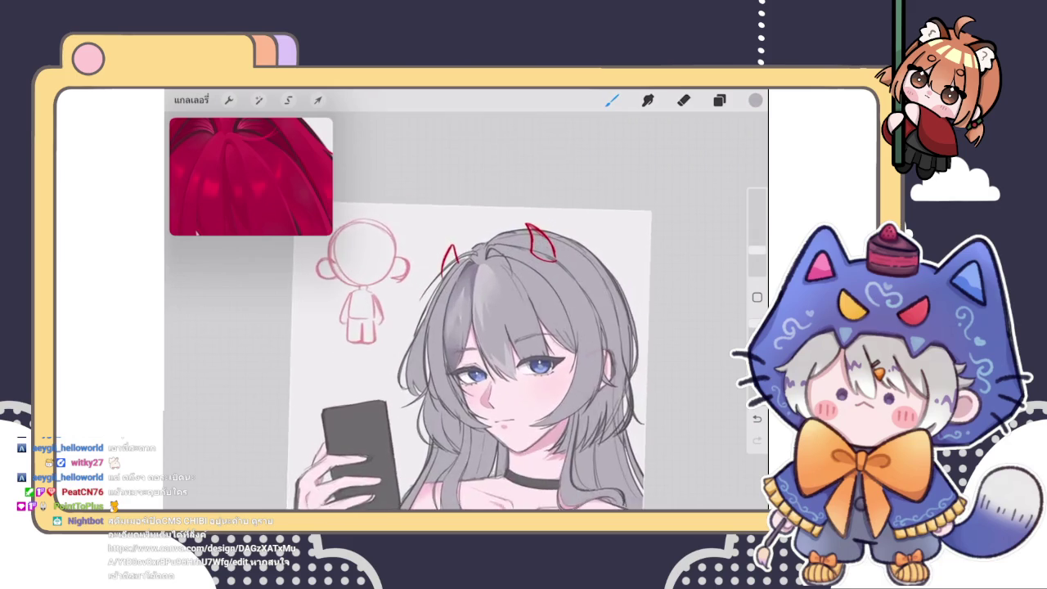
{"action": "scroll", "coordinate": [490, 279], "scroll_direction": "up", "scroll_amount": 3}
{"action": "scroll", "coordinate": [490, 278], "scroll_direction": "up", "scroll_amount": 3}
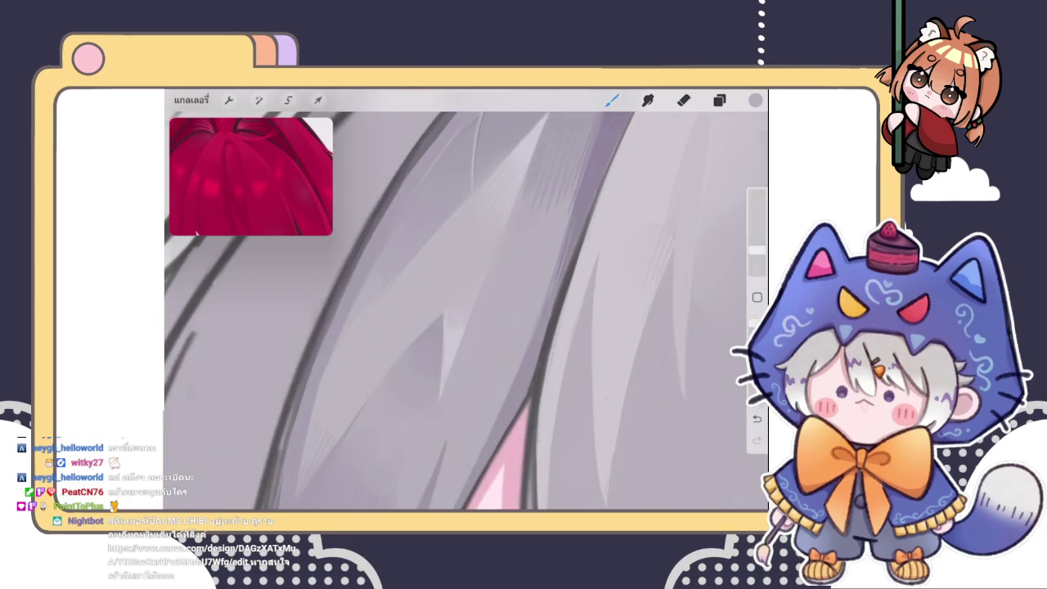
{"action": "scroll", "coordinate": [466, 303], "scroll_direction": "down", "scroll_amount": 5}
{"action": "scroll", "coordinate": [466, 302], "scroll_direction": "down", "scroll_amount": 2}
{"action": "scroll", "coordinate": [491, 213], "scroll_direction": "up", "scroll_amount": 3}
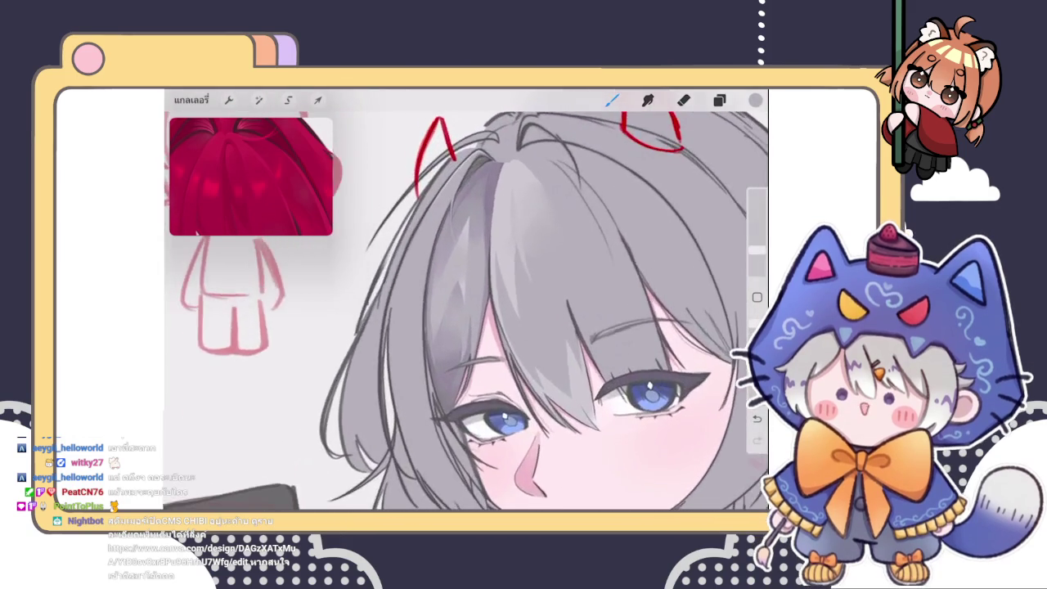
{"action": "scroll", "coordinate": [491, 212], "scroll_direction": "up", "scroll_amount": 3}
{"action": "left_click", "coordinate": [251, 176]}
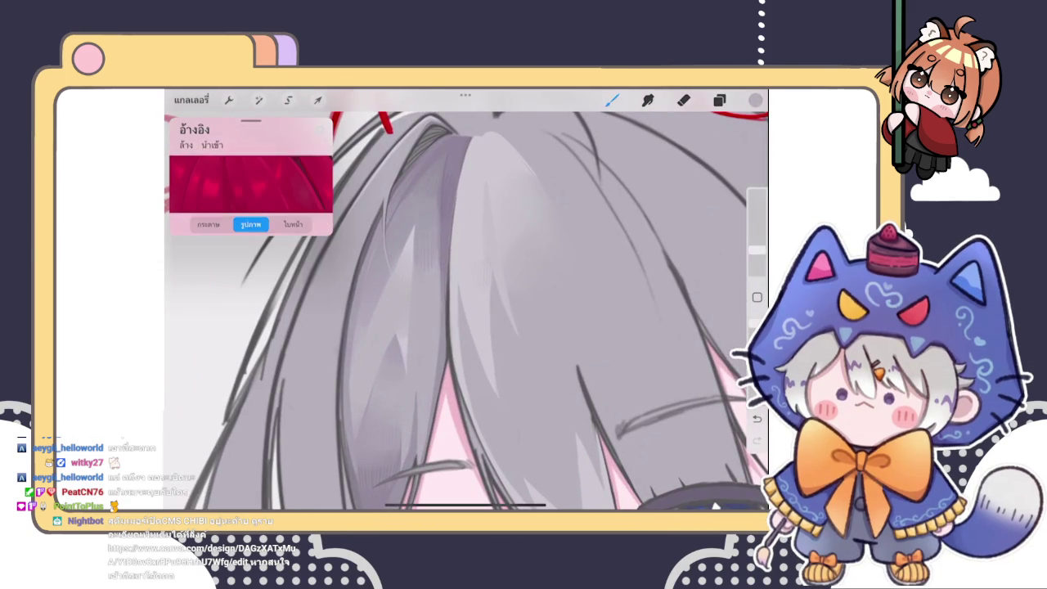
Show the whole canvas in the reference window, then switch to the eraser
{"action": "left_click", "coordinate": [209, 223]}
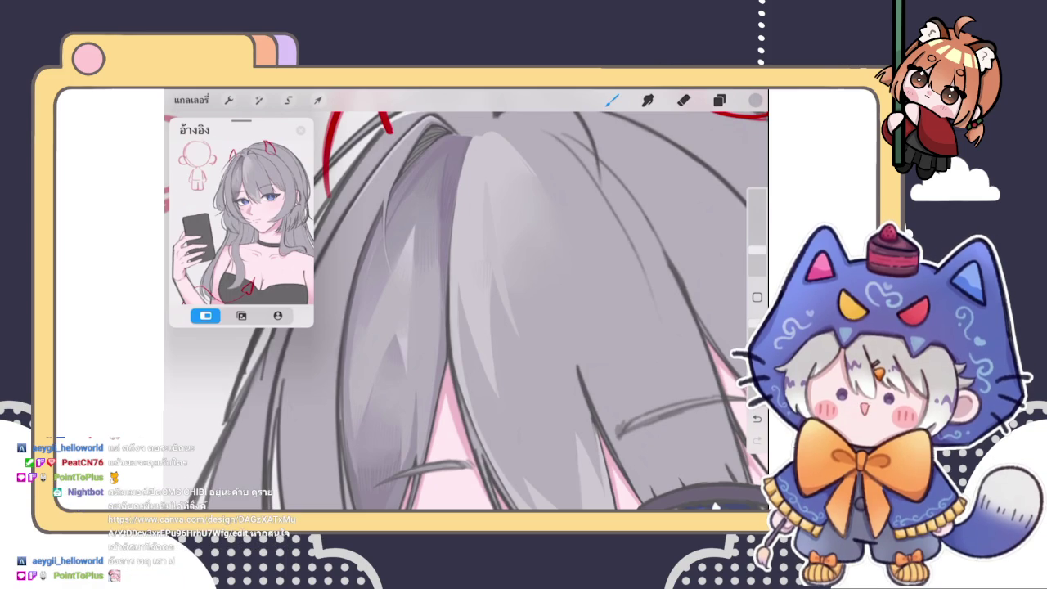
{"action": "key", "text": "e"}
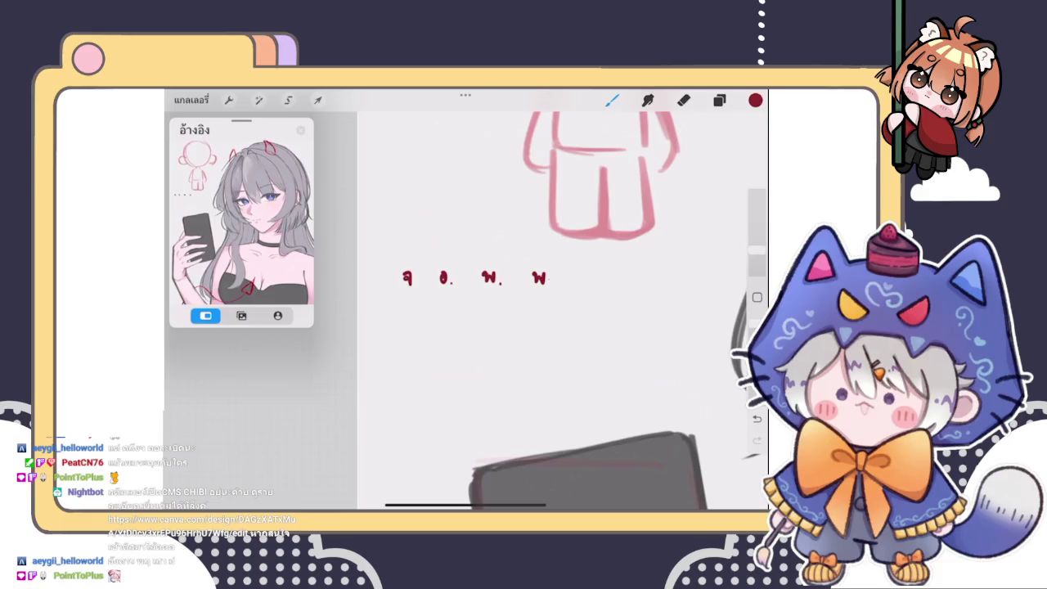
Add ฤ to the Thursday abbreviation and write ส. after ศ. in the weekday row
{"action": "mouse_move", "coordinate": [546, 280]}
{"action": "left_mouse_down"}
{"action": "mouse_move", "coordinate": [556, 295]}
{"action": "mouse_move", "coordinate": [589, 282]}
{"action": "mouse_move", "coordinate": [697, 287]}
{"action": "left_mouse_up"}
{"action": "left_click", "coordinate": [649, 287]}
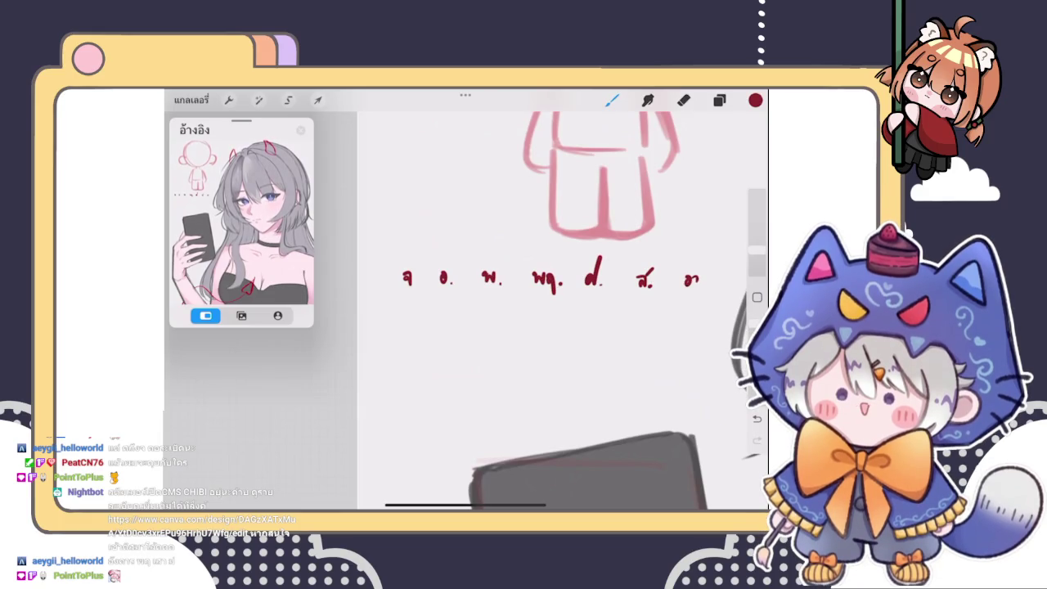
{"action": "scroll", "coordinate": [556, 311], "scroll_direction": "down", "scroll_amount": 2}
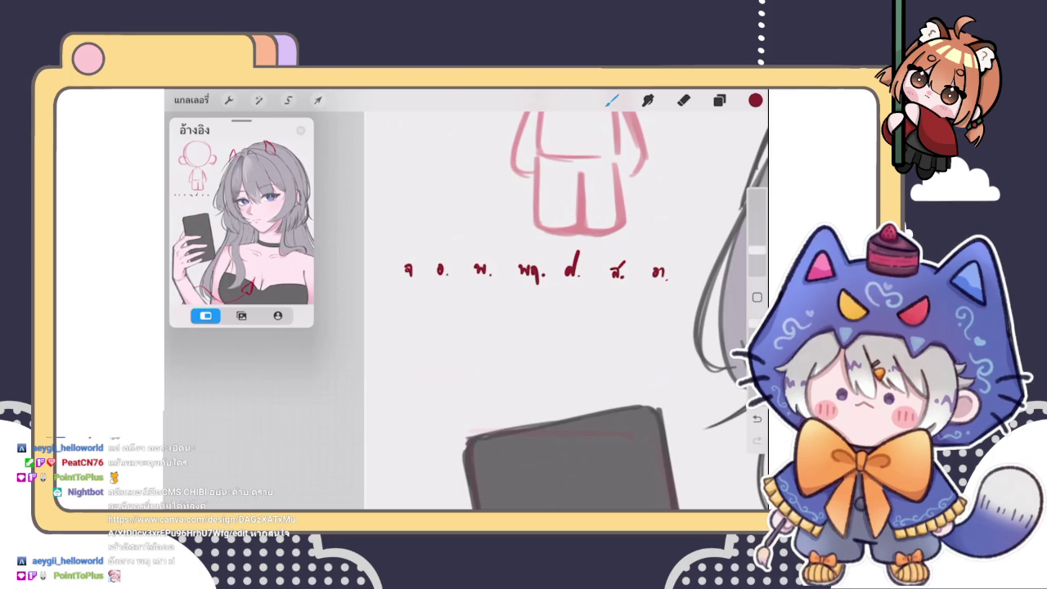
Switch to orange-brown and try circling อ., undoing both attempts
{"action": "left_click", "coordinate": [755, 100]}
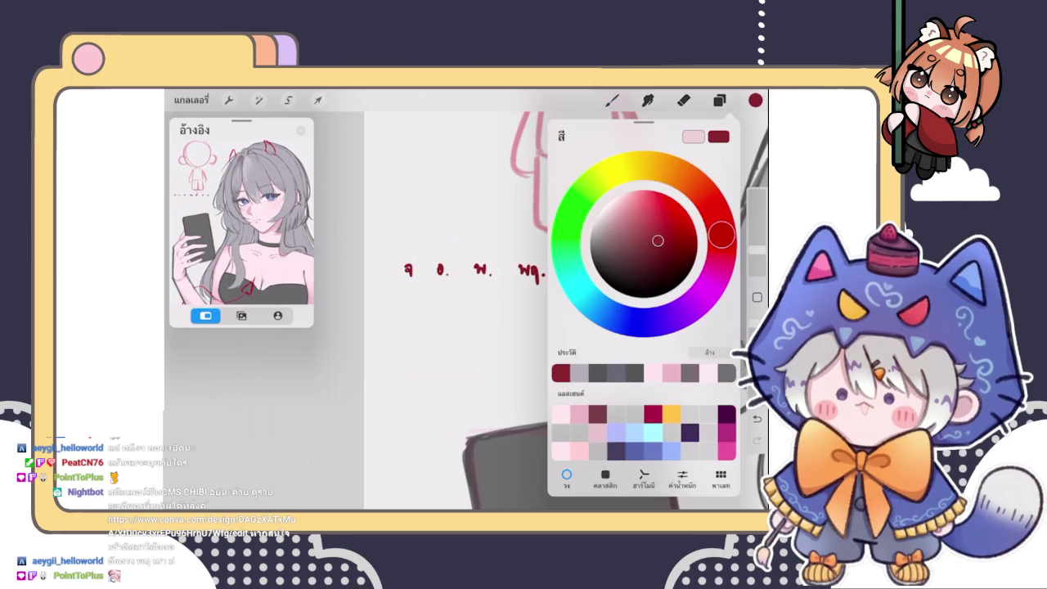
{"action": "left_click_drag", "start_coordinate": [726, 225], "coordinate": [698, 188]}
{"action": "left_click", "coordinate": [719, 99]}
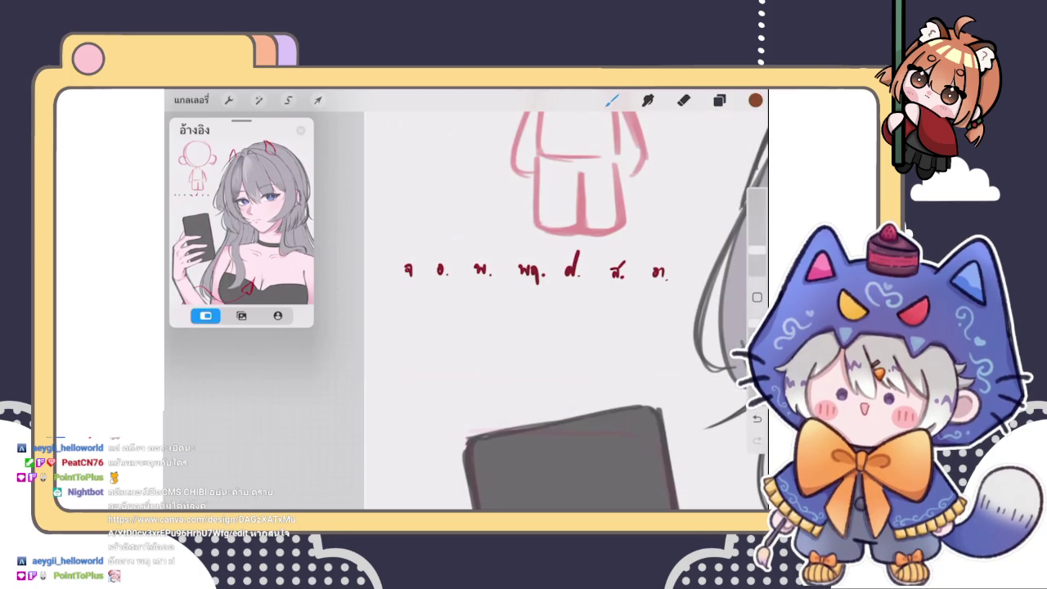
{"action": "left_click_drag", "start_coordinate": [439, 258], "coordinate": [433, 260]}
{"action": "scroll", "coordinate": [442, 270], "scroll_direction": "up", "scroll_amount": 3}
{"action": "key", "text": "ctrl+z"}
{"action": "left_click", "coordinate": [755, 100]}
{"action": "scroll", "coordinate": [441, 262], "scroll_direction": "down", "scroll_amount": 2}
{"action": "left_click_drag", "start_coordinate": [459, 231], "coordinate": [446, 229]}
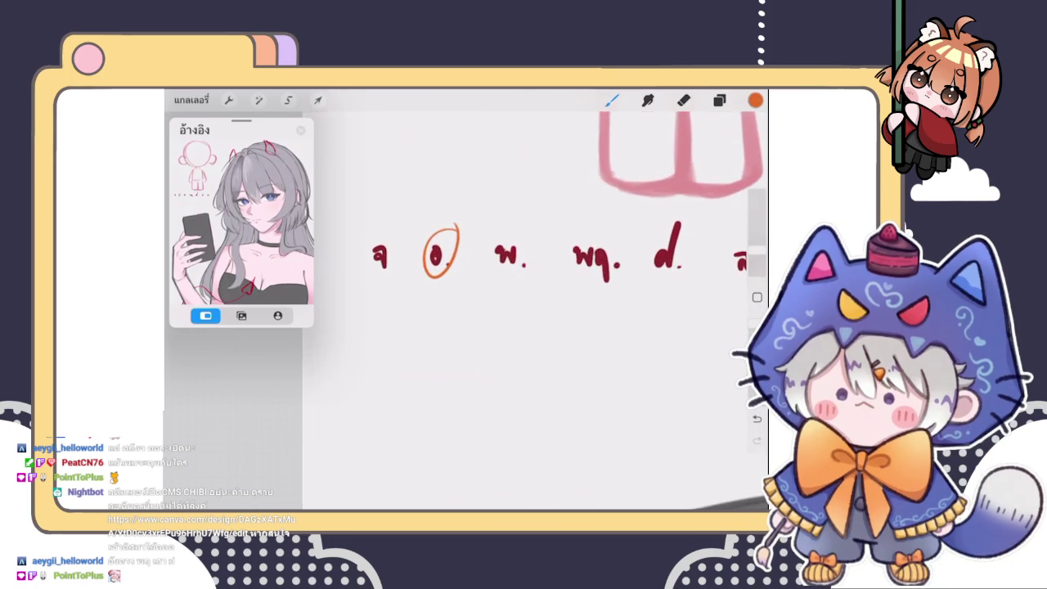
{"action": "key", "text": "ctrl+z"}
{"action": "scroll", "coordinate": [466, 310], "scroll_direction": "up", "scroll_amount": 2}
Place an orange dot and write the note หยุด beside it
{"action": "left_click", "coordinate": [387, 214]}
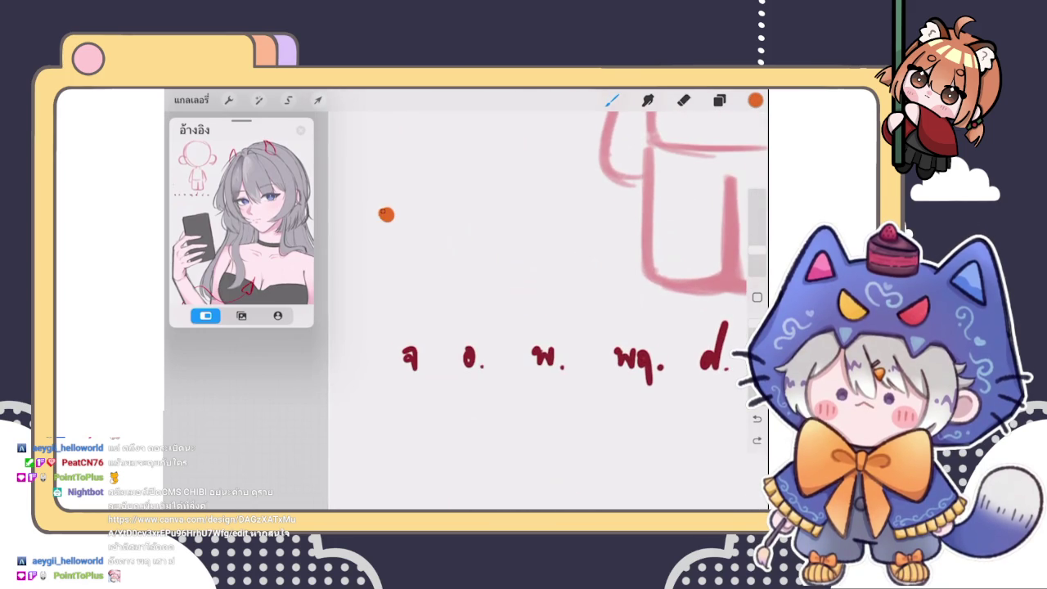
{"action": "left_click_drag", "start_coordinate": [417, 209], "coordinate": [428, 209]}
{"action": "left_click_drag", "start_coordinate": [432, 209], "coordinate": [443, 246]}
{"action": "mouse_move", "coordinate": [446, 221]}
{"action": "left_mouse_down"}
{"action": "mouse_move", "coordinate": [456, 211]}
{"action": "mouse_move", "coordinate": [463, 224]}
{"action": "left_mouse_up"}
{"action": "scroll", "coordinate": [548, 311], "scroll_direction": "down", "scroll_amount": 2}
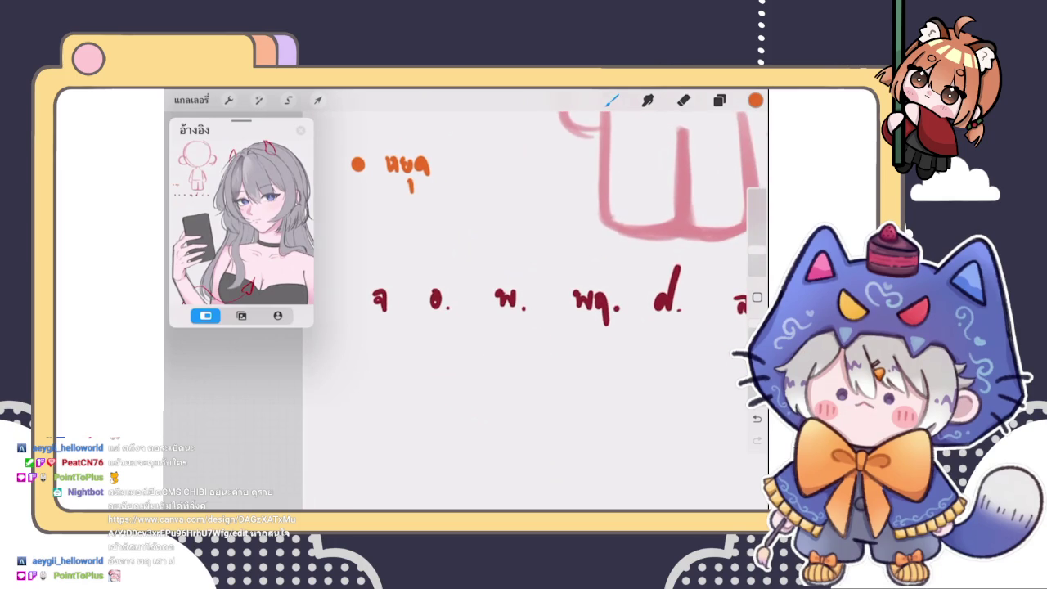
Circle อ. in orange in the weekday row
{"action": "left_click_drag", "start_coordinate": [384, 285], "coordinate": [382, 287]}
{"action": "scroll", "coordinate": [548, 311], "scroll_direction": "down", "scroll_amount": 1}
{"action": "scroll", "coordinate": [548, 311], "scroll_direction": "up", "scroll_amount": 2}
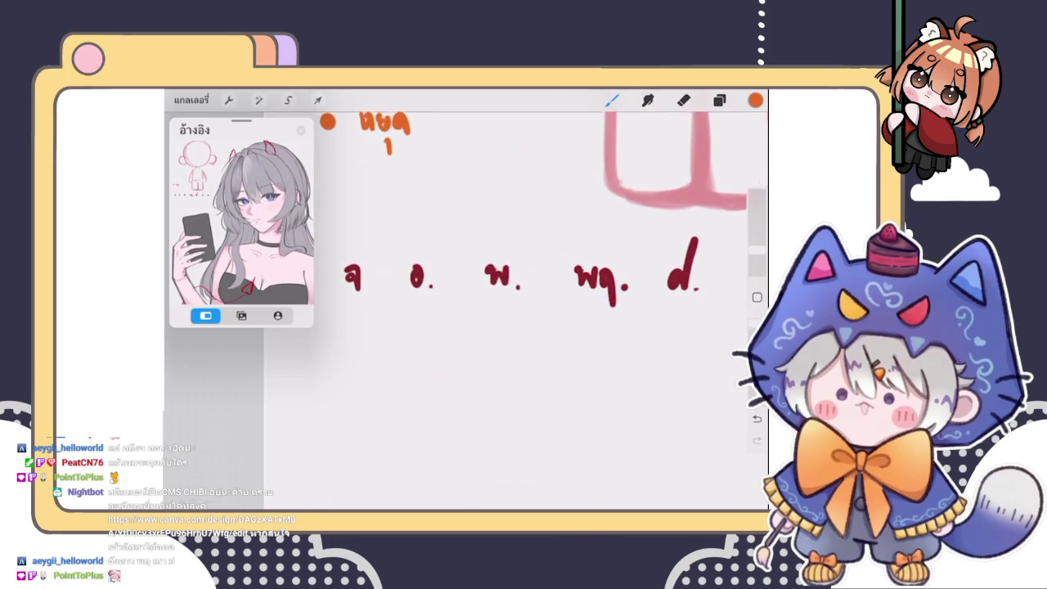
{"action": "key", "text": "ctrl+z"}
{"action": "key", "text": "ctrl+shift+z"}
{"action": "scroll", "coordinate": [544, 311], "scroll_direction": "down", "scroll_amount": 2}
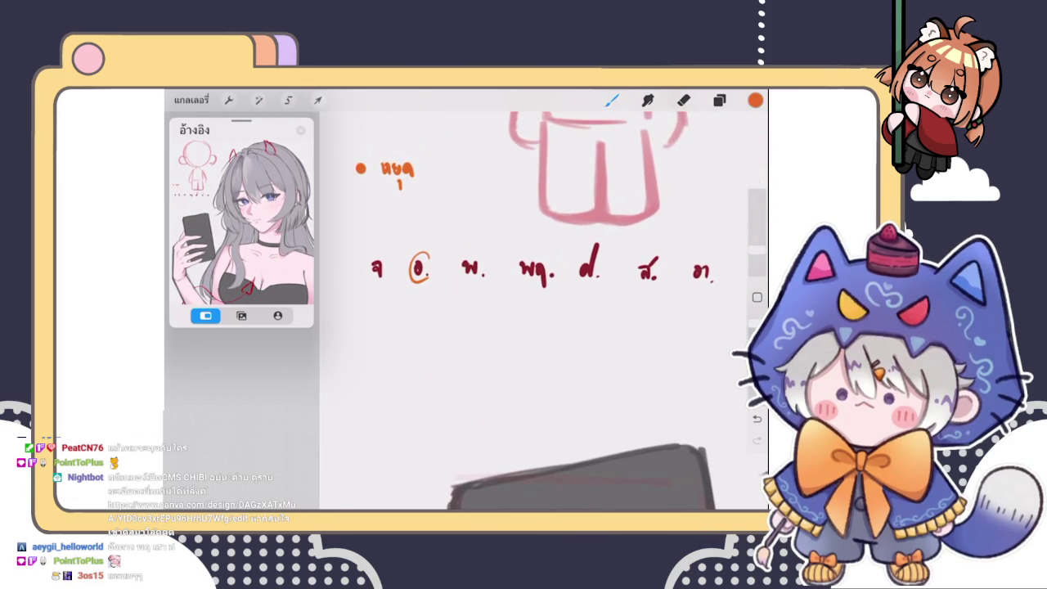
{"action": "scroll", "coordinate": [544, 311], "scroll_direction": "up", "scroll_amount": 1}
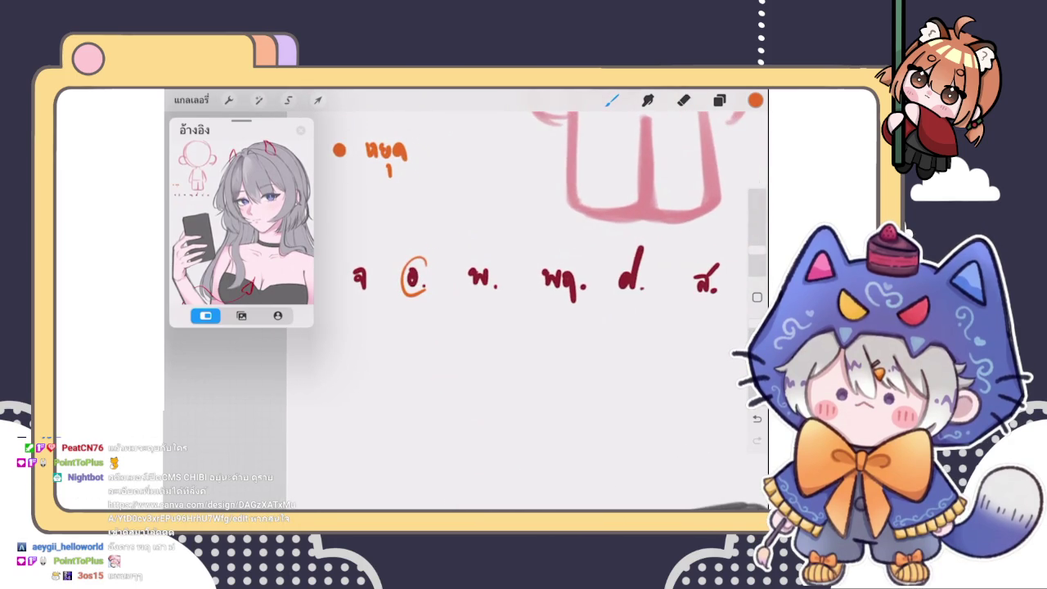
{"action": "scroll", "coordinate": [544, 311], "scroll_direction": "down", "scroll_amount": 1}
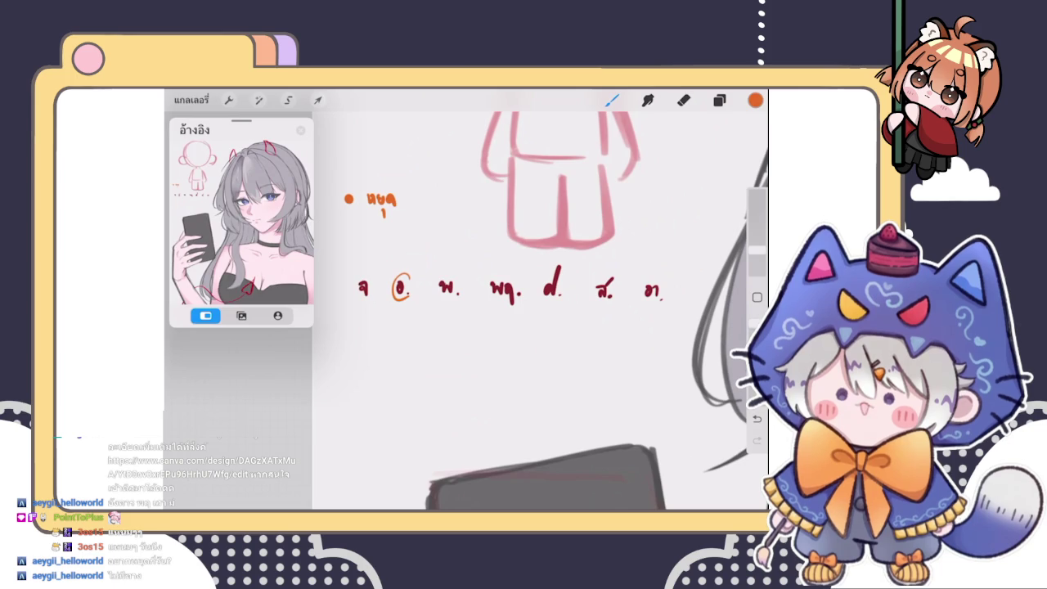
Switch to bright yellow and underline ส. in the weekday row
{"action": "left_click_drag", "start_coordinate": [602, 311], "coordinate": [604, 339]}
{"action": "key", "text": "ctrl+z"}
{"action": "left_click", "coordinate": [755, 100]}
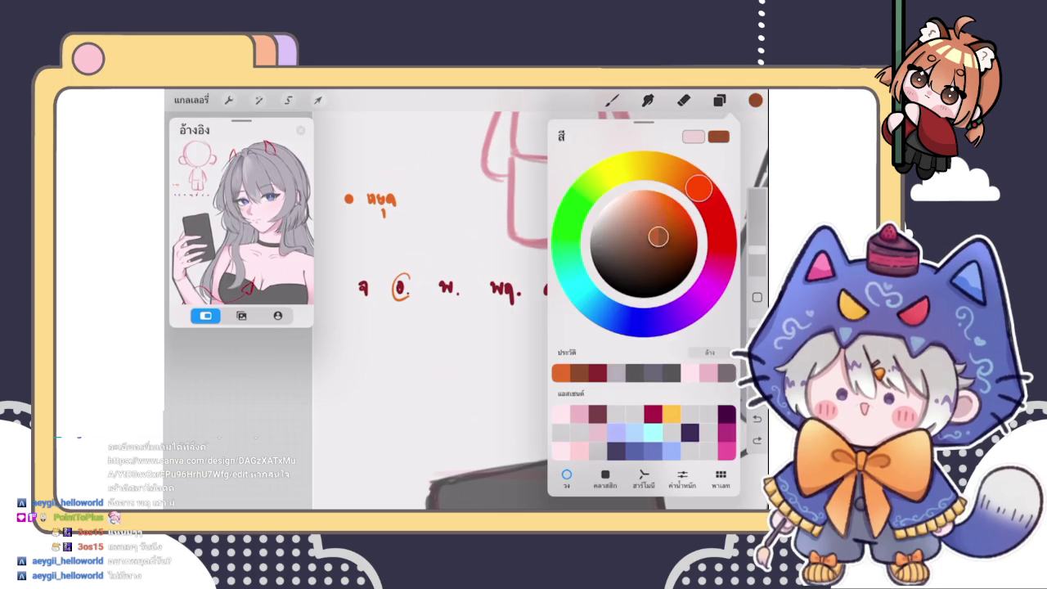
{"action": "left_click_drag", "start_coordinate": [707, 184], "coordinate": [708, 287]}
{"action": "left_click_drag", "start_coordinate": [655, 230], "coordinate": [658, 202]}
{"action": "left_click_drag", "start_coordinate": [587, 188], "coordinate": [629, 168]}
{"action": "left_click", "coordinate": [755, 100]}
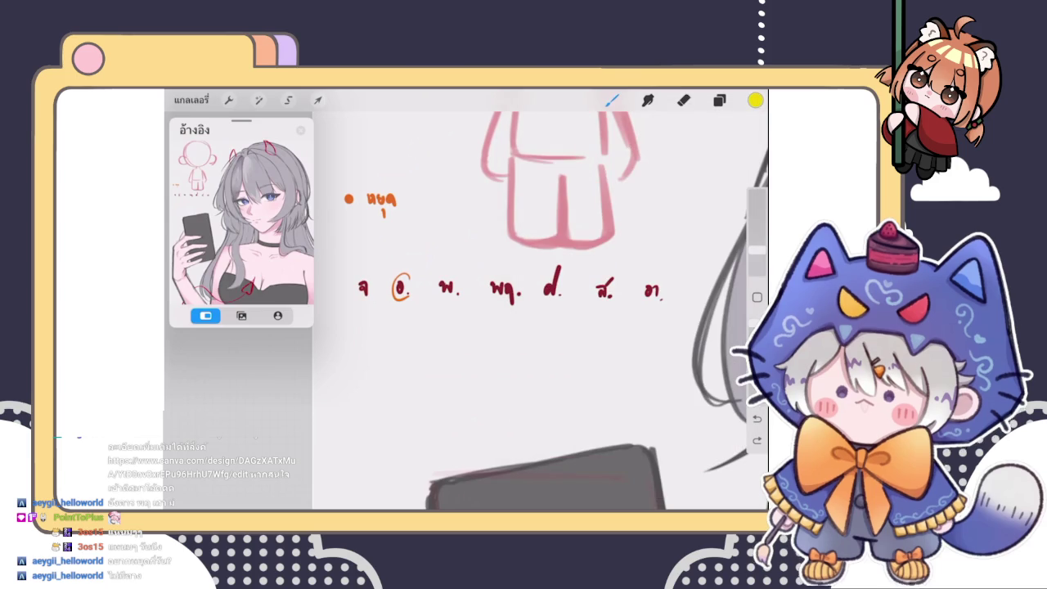
{"action": "left_click_drag", "start_coordinate": [599, 306], "coordinate": [659, 309]}
Erase the orange circle around อ. and return to the brush
{"action": "scroll", "coordinate": [540, 302], "scroll_direction": "down", "scroll_amount": 1}
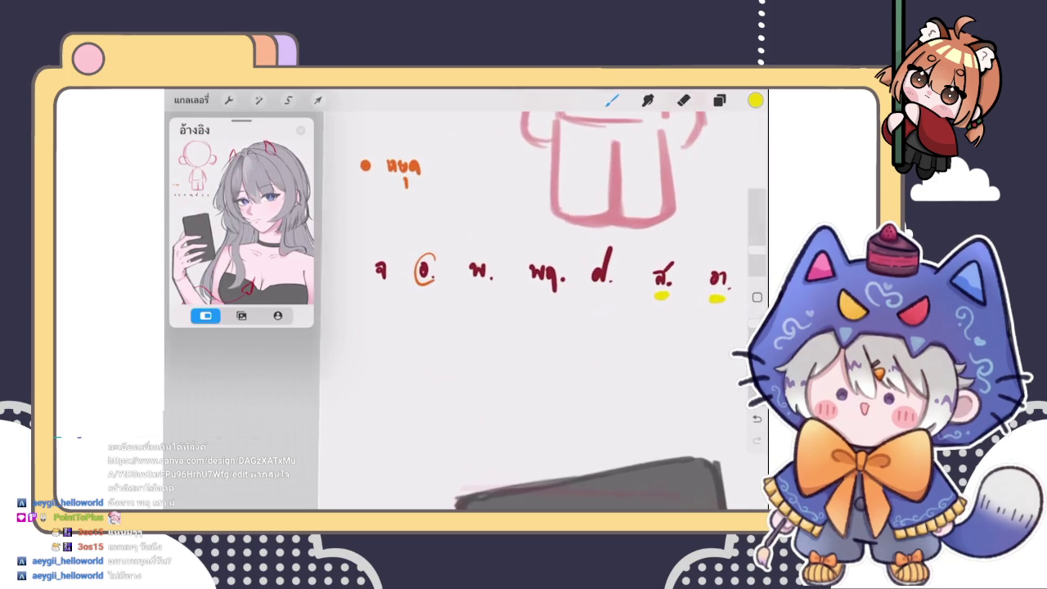
{"action": "scroll", "coordinate": [540, 303], "scroll_direction": "down", "scroll_amount": 2}
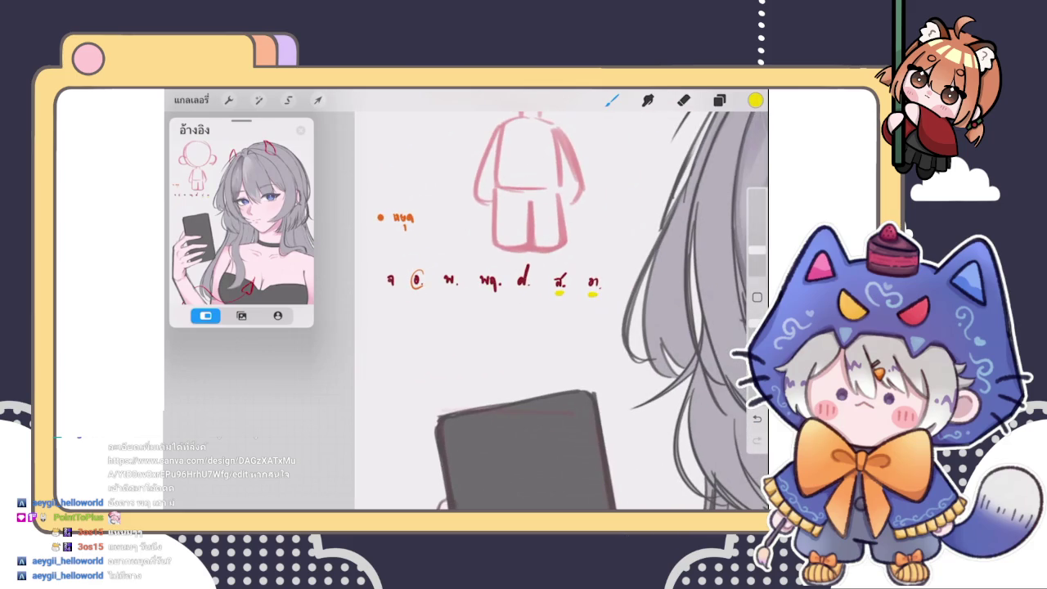
{"action": "scroll", "coordinate": [540, 303], "scroll_direction": "up", "scroll_amount": 2}
{"action": "scroll", "coordinate": [540, 302], "scroll_direction": "up", "scroll_amount": 1}
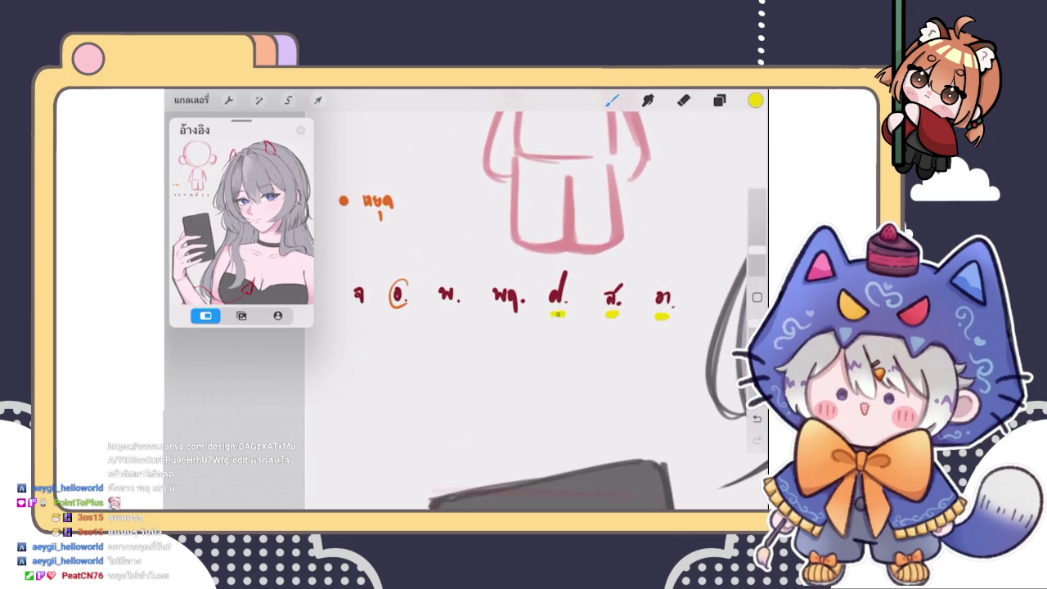
{"action": "scroll", "coordinate": [369, 301], "scroll_direction": "up", "scroll_amount": 3}
{"action": "scroll", "coordinate": [531, 294], "scroll_direction": "down", "scroll_amount": 2}
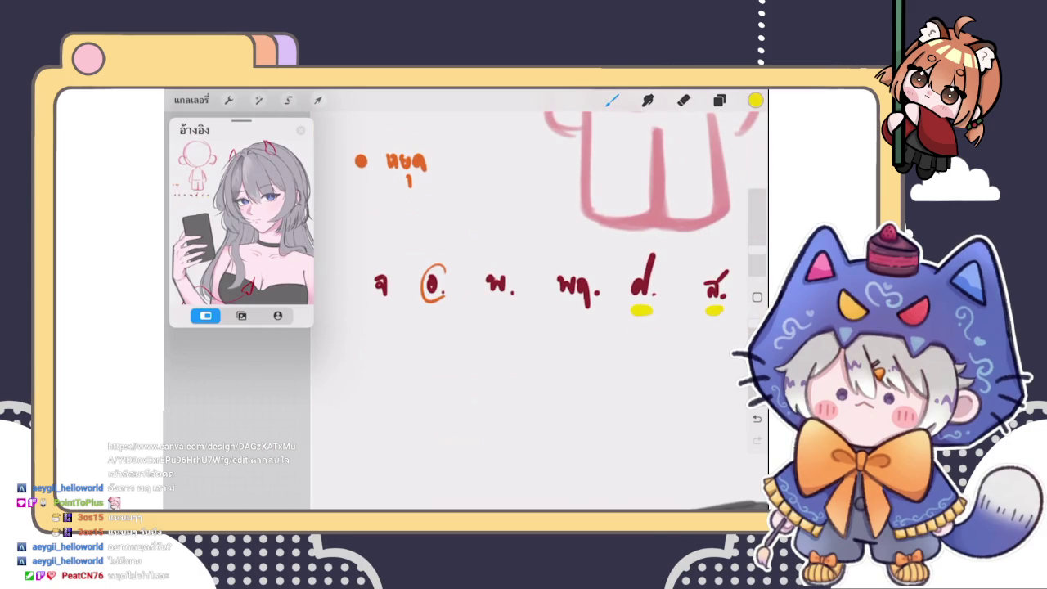
{"action": "left_click", "coordinate": [719, 100]}
{"action": "left_click", "coordinate": [683, 100]}
{"action": "mouse_move", "coordinate": [446, 269]}
{"action": "left_mouse_down"}
{"action": "mouse_move", "coordinate": [418, 281]}
{"action": "mouse_move", "coordinate": [438, 300]}
{"action": "left_mouse_up"}
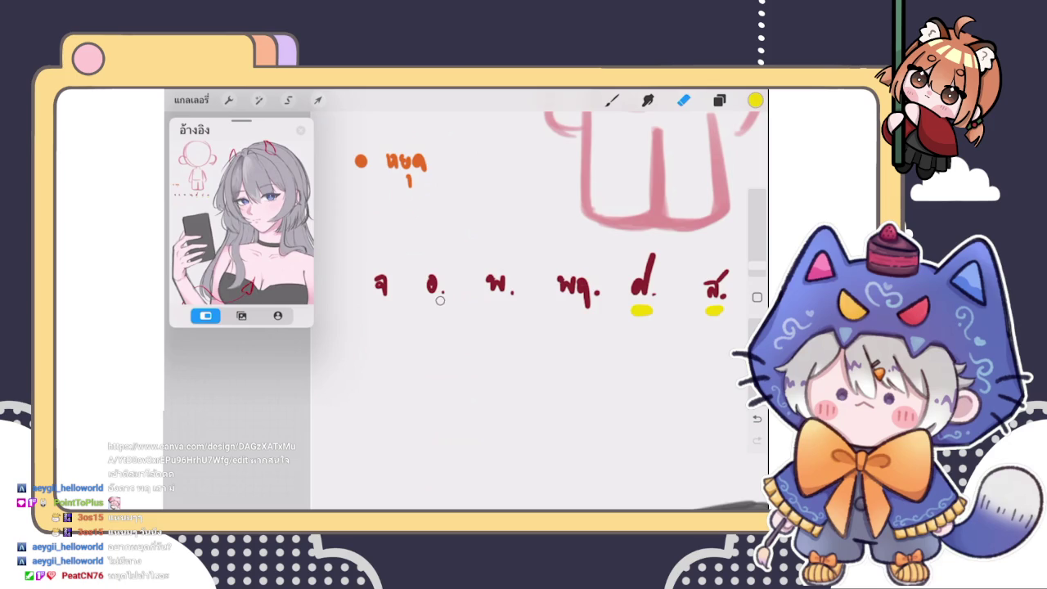
{"action": "left_click", "coordinate": [612, 99]}
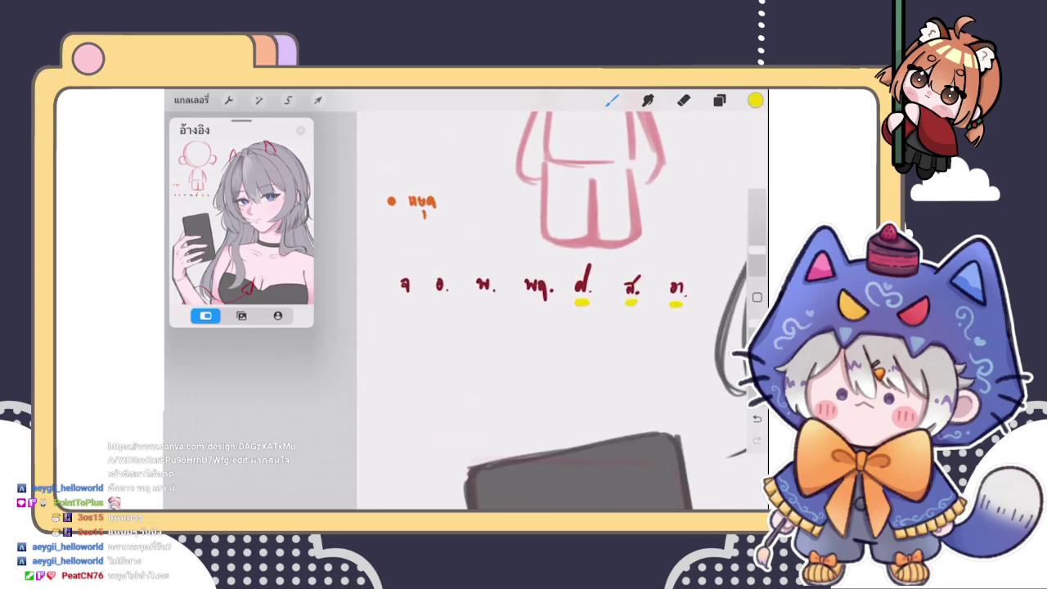
Eyedrop orange from the drawing and underline พฤ. and อ
{"action": "scroll", "coordinate": [548, 311], "scroll_direction": "down", "scroll_amount": 2}
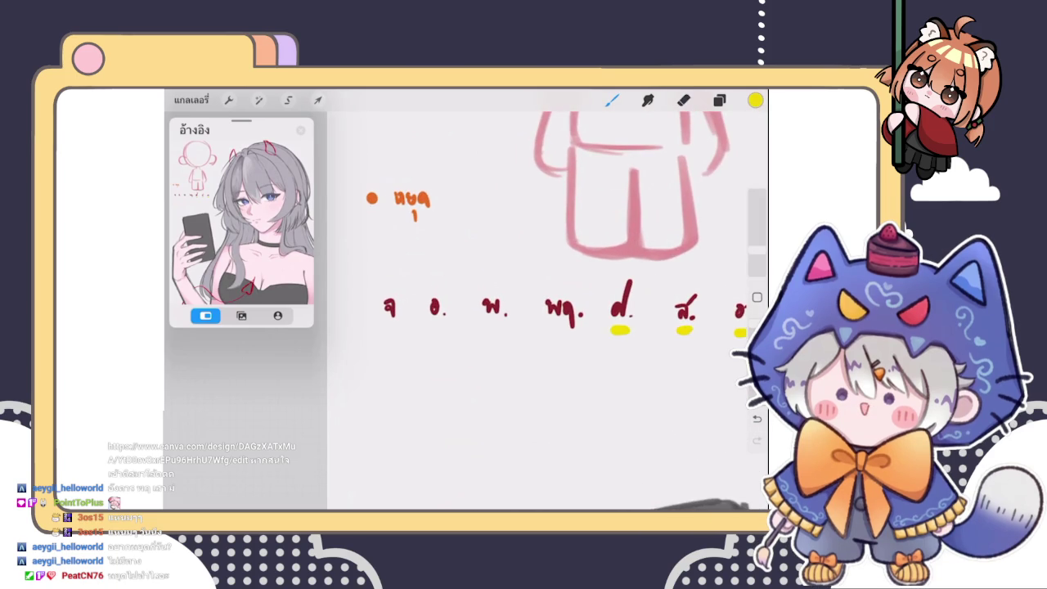
{"action": "scroll", "coordinate": [548, 311], "scroll_direction": "up", "scroll_amount": 2}
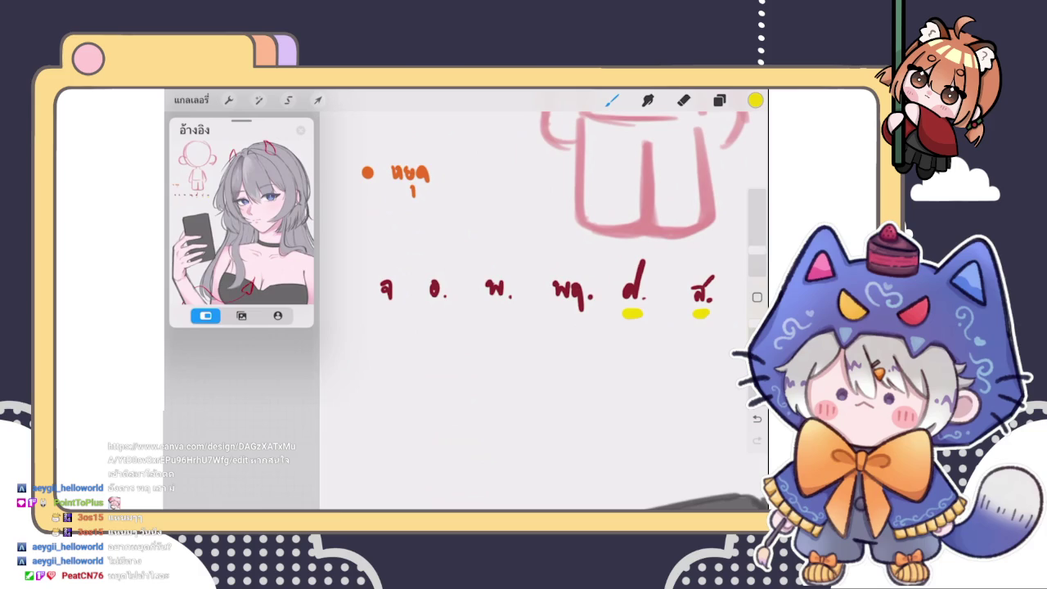
{"action": "left_click", "coordinate": [440, 302]}
{"action": "left_click_drag", "start_coordinate": [555, 303], "coordinate": [570, 304]}
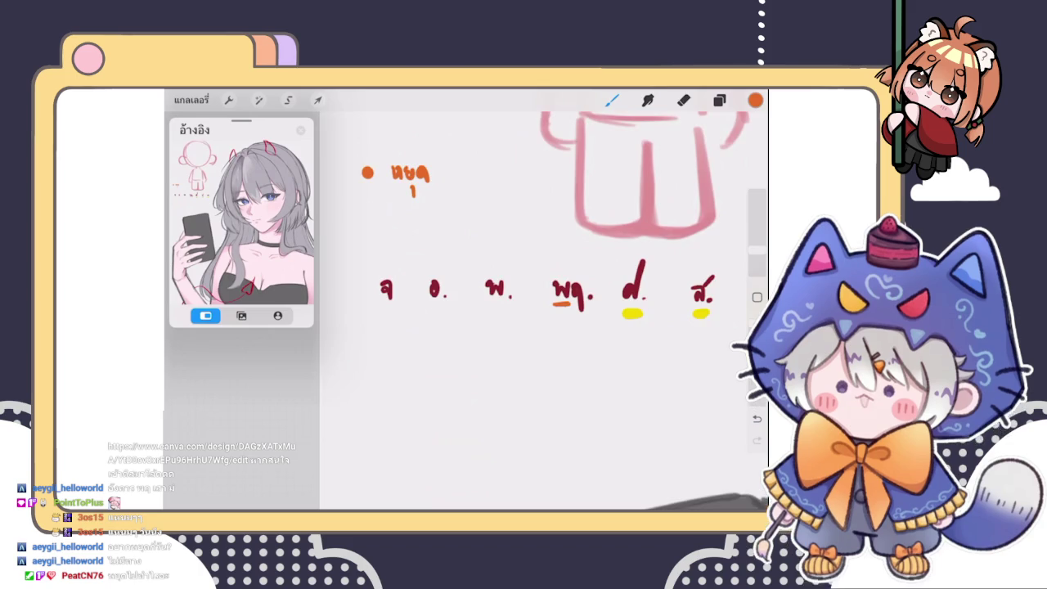
{"action": "scroll", "coordinate": [540, 303], "scroll_direction": "up", "scroll_amount": 3}
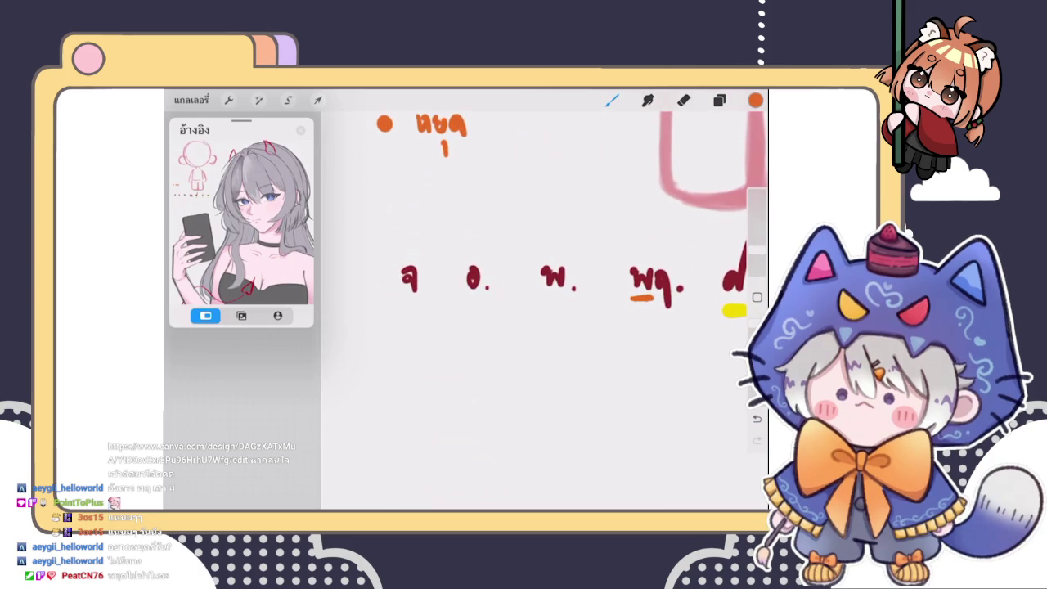
{"action": "left_click_drag", "start_coordinate": [466, 301], "coordinate": [484, 301]}
Eyedrop yellow from the drawing and underline จ and พ
{"action": "scroll", "coordinate": [544, 311], "scroll_direction": "down", "scroll_amount": 3}
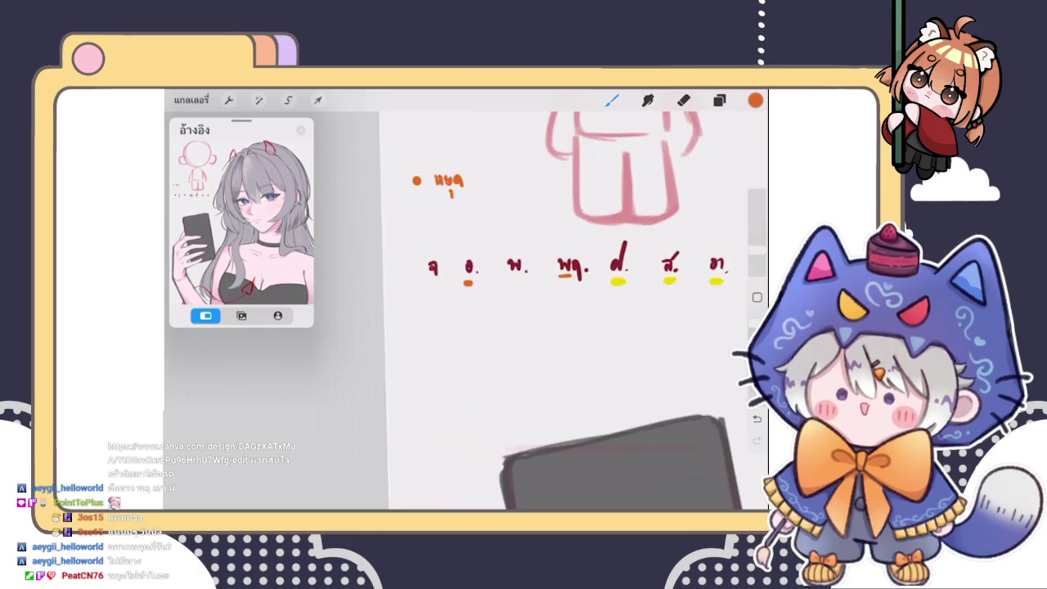
{"action": "scroll", "coordinate": [556, 311], "scroll_direction": "up", "scroll_amount": 1}
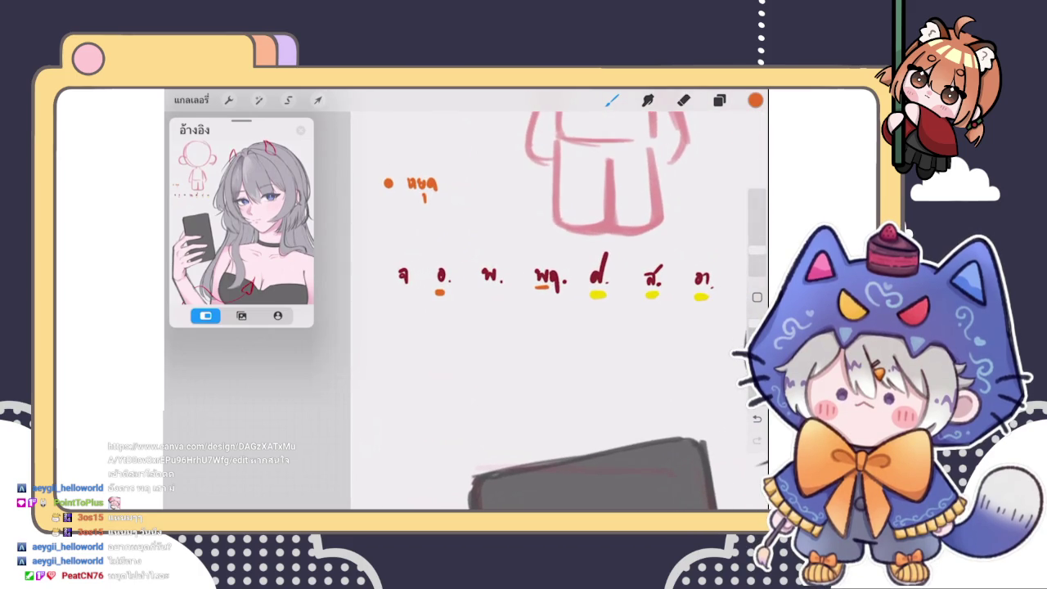
{"action": "left_click", "coordinate": [470, 310]}
{"action": "left_click_drag", "start_coordinate": [401, 295], "coordinate": [412, 296]}
{"action": "left_click_drag", "start_coordinate": [483, 295], "coordinate": [501, 295]}
{"action": "scroll", "coordinate": [556, 311], "scroll_direction": "down", "scroll_amount": 3}
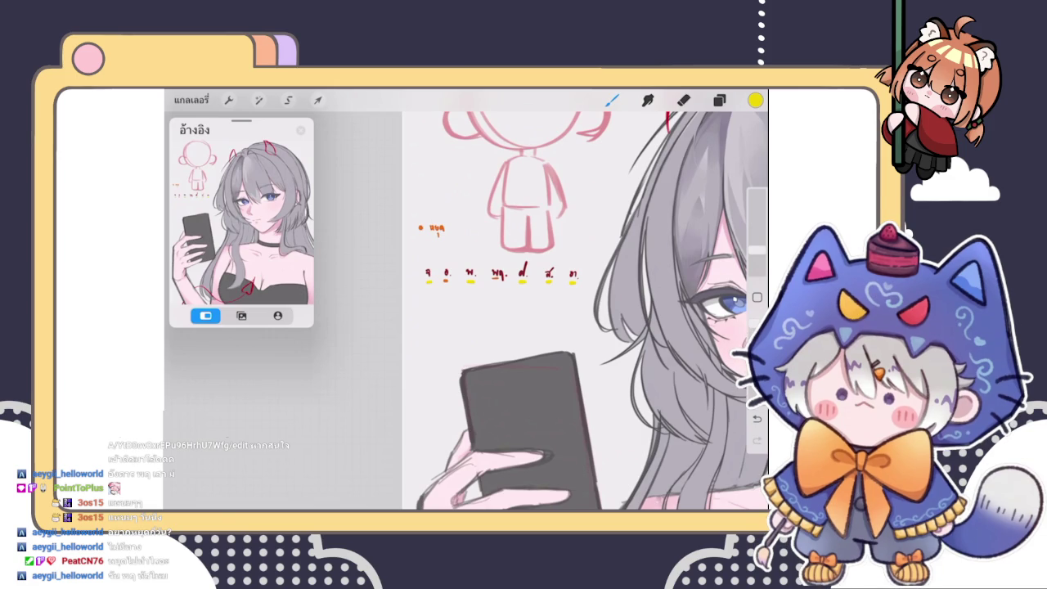
{"action": "scroll", "coordinate": [487, 286], "scroll_direction": "up", "scroll_amount": 3}
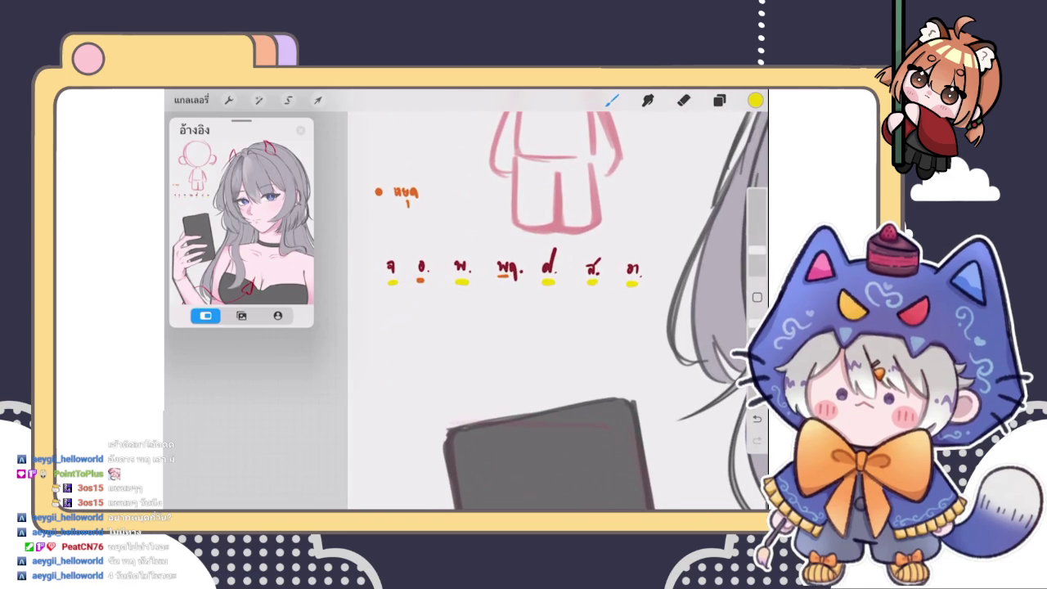
{"action": "scroll", "coordinate": [523, 278], "scroll_direction": "up", "scroll_amount": 2}
{"action": "scroll", "coordinate": [523, 278], "scroll_direction": "down", "scroll_amount": 3}
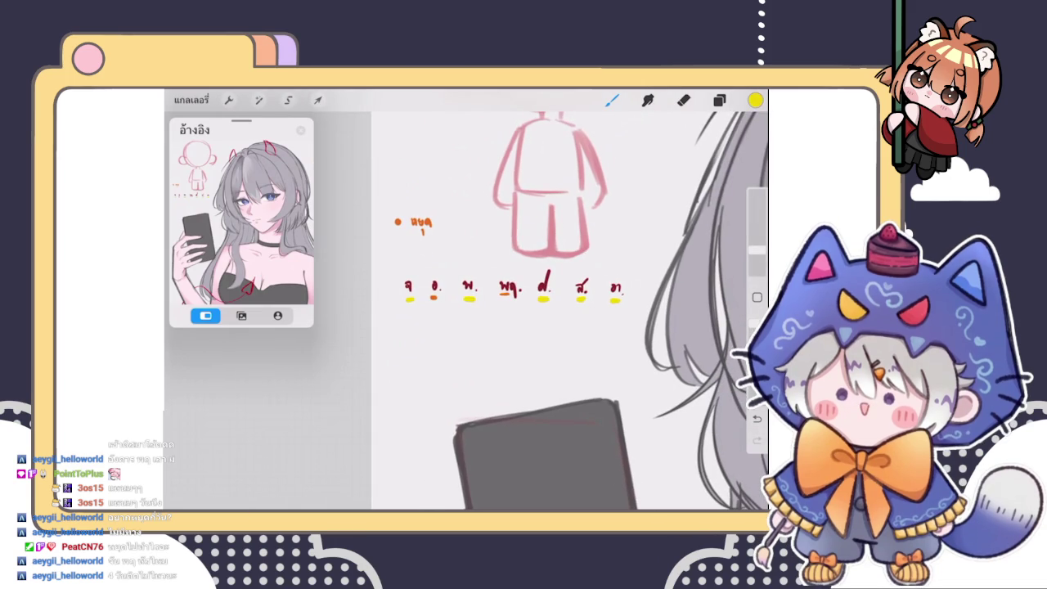
{"action": "left_click", "coordinate": [647, 100]}
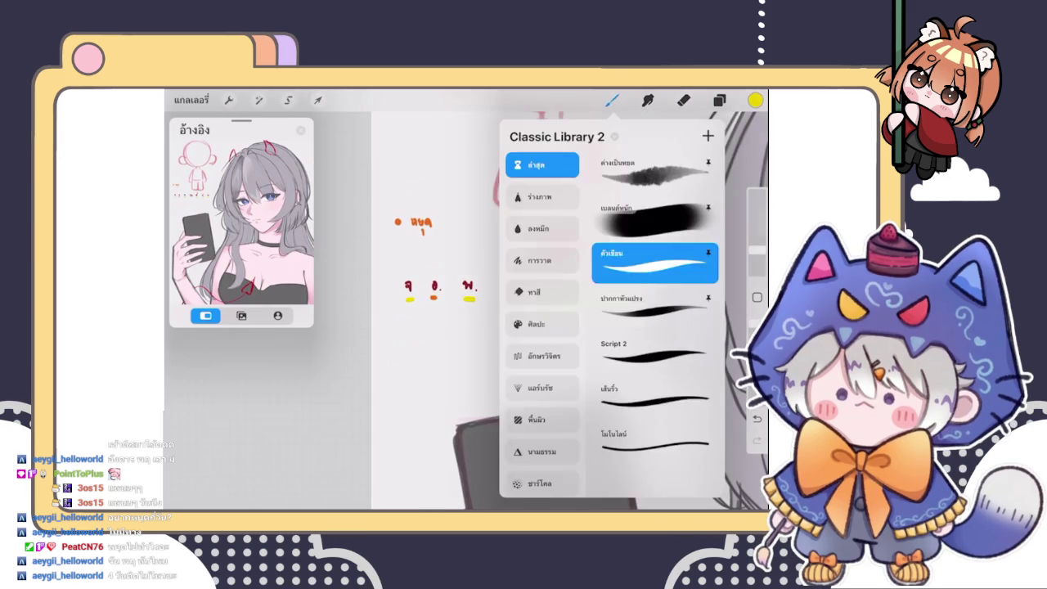
{"action": "scroll", "coordinate": [572, 310], "scroll_direction": "up", "scroll_amount": 2}
{"action": "scroll", "coordinate": [589, 311], "scroll_direction": "down", "scroll_amount": 3}
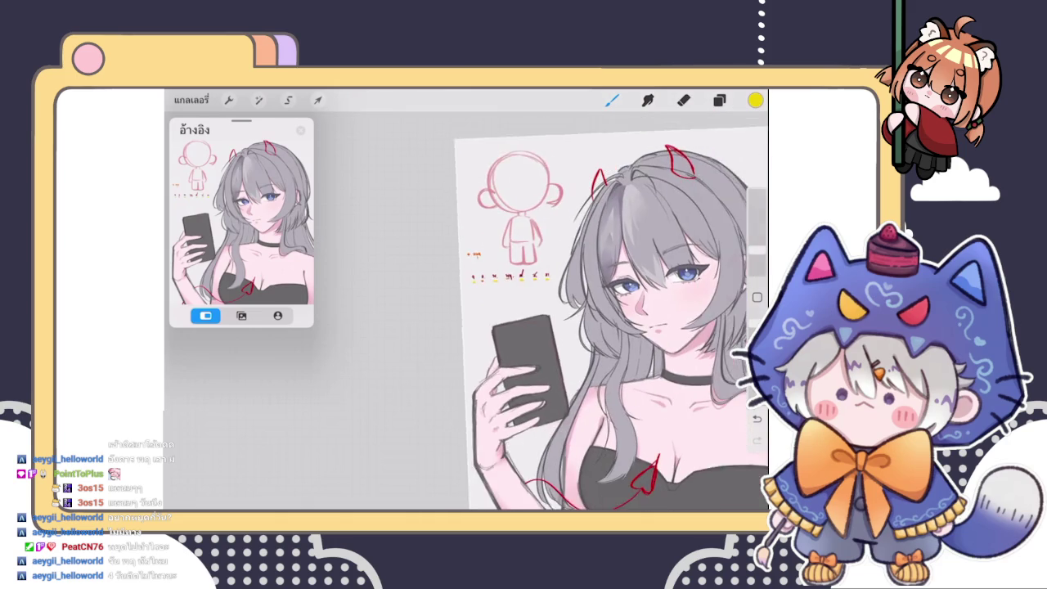
{"action": "scroll", "coordinate": [572, 311], "scroll_direction": "up", "scroll_amount": 3}
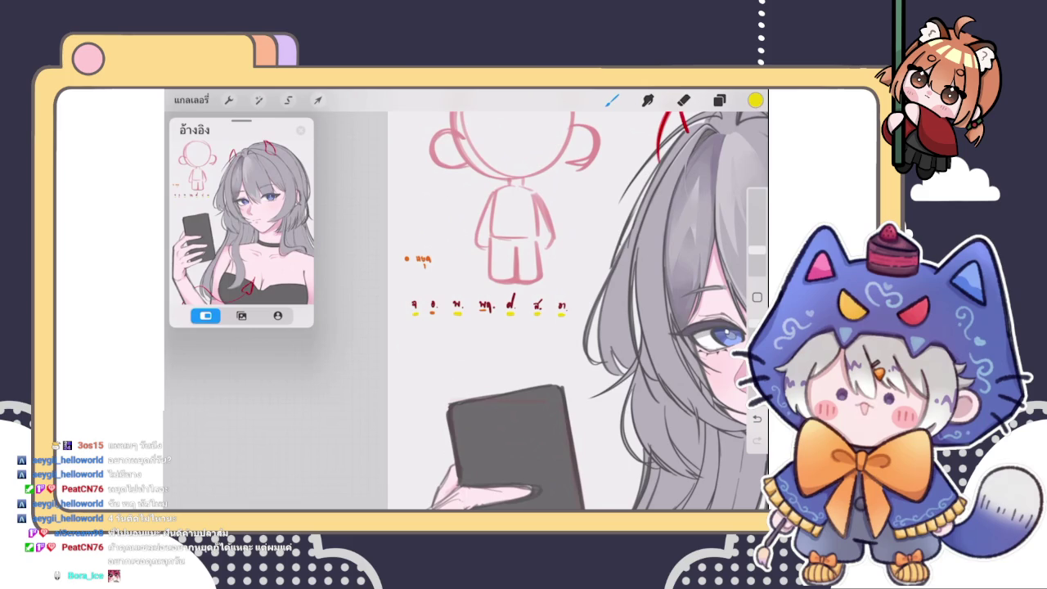
Eyedrop the orange from the dot beside หยุด, then switch to the eraser
{"action": "scroll", "coordinate": [573, 311], "scroll_direction": "down", "scroll_amount": 2}
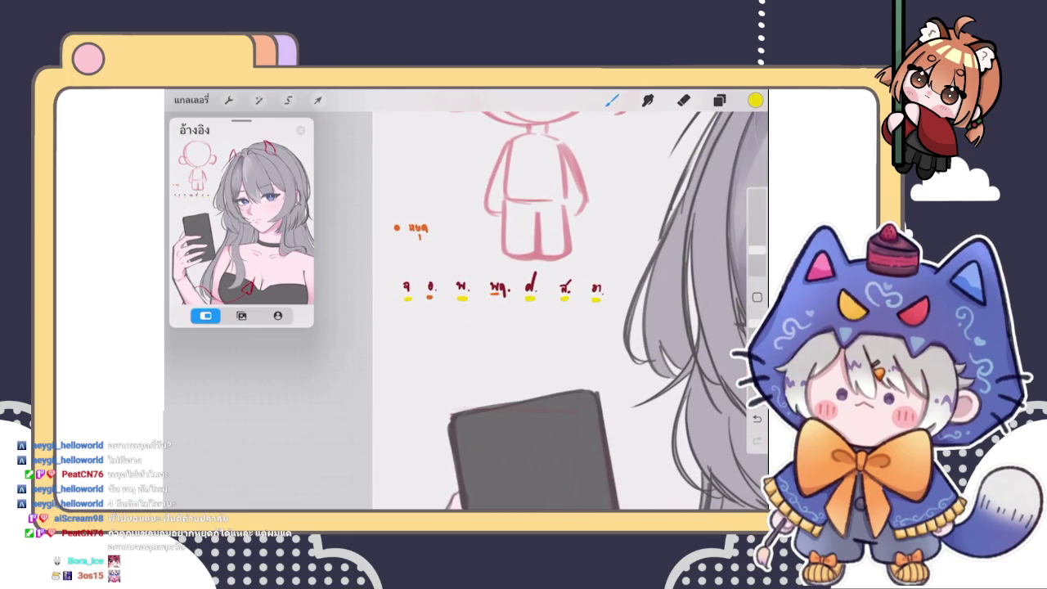
{"action": "left_click_drag", "start_coordinate": [489, 297], "coordinate": [398, 229]}
{"action": "left_click", "coordinate": [684, 100]}
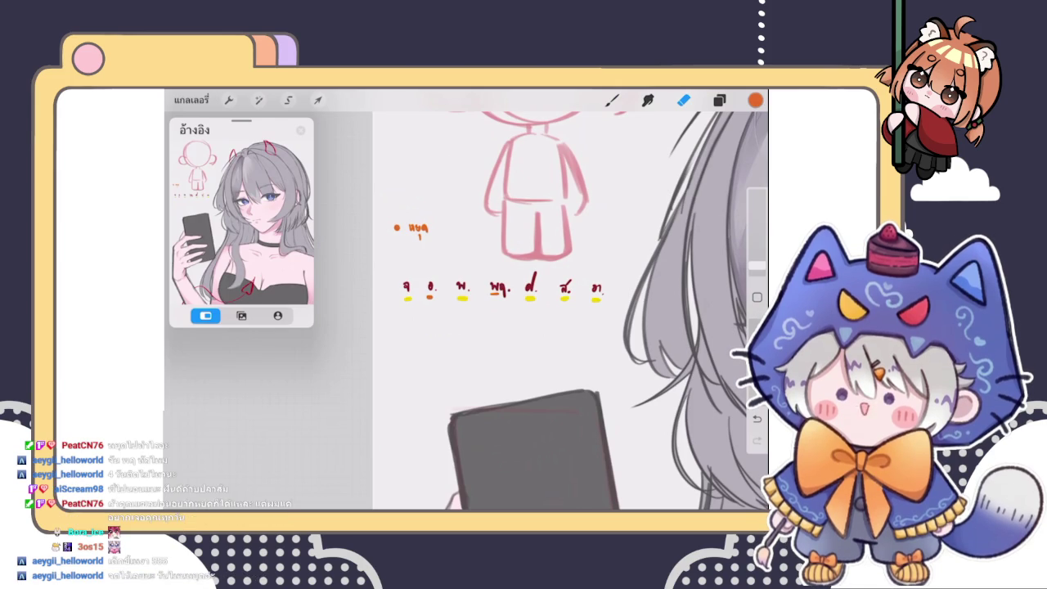
Place small orange marks on อ. and พฤ. in the weekday row
{"action": "scroll", "coordinate": [532, 311], "scroll_direction": "up", "scroll_amount": 3}
{"action": "left_click", "coordinate": [612, 100]}
{"action": "left_click_drag", "start_coordinate": [394, 295], "coordinate": [400, 298]}
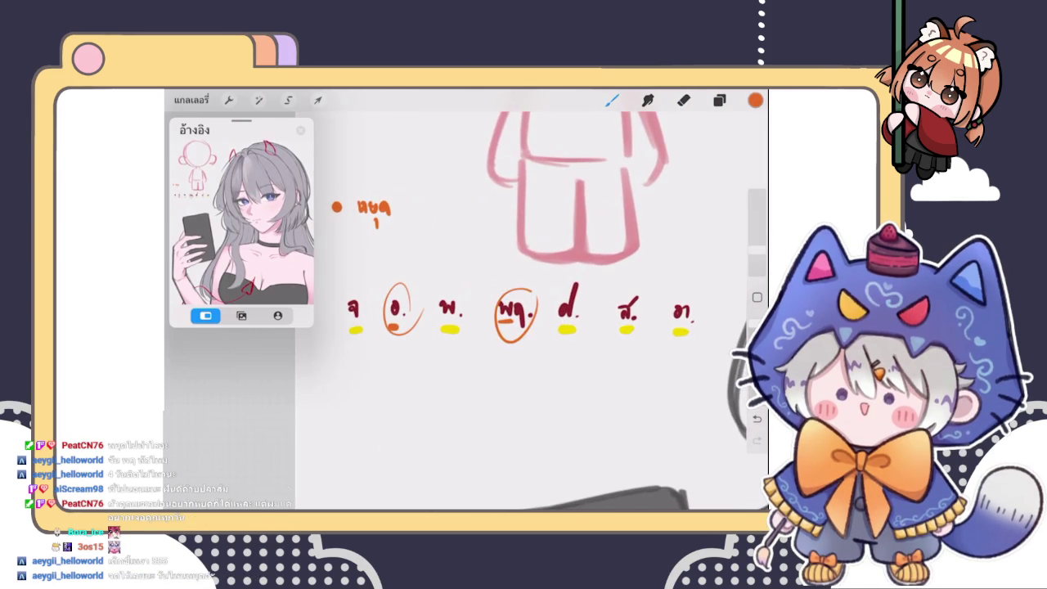
{"action": "left_click_drag", "start_coordinate": [514, 295], "coordinate": [521, 298]}
{"action": "scroll", "coordinate": [532, 311], "scroll_direction": "down", "scroll_amount": 3}
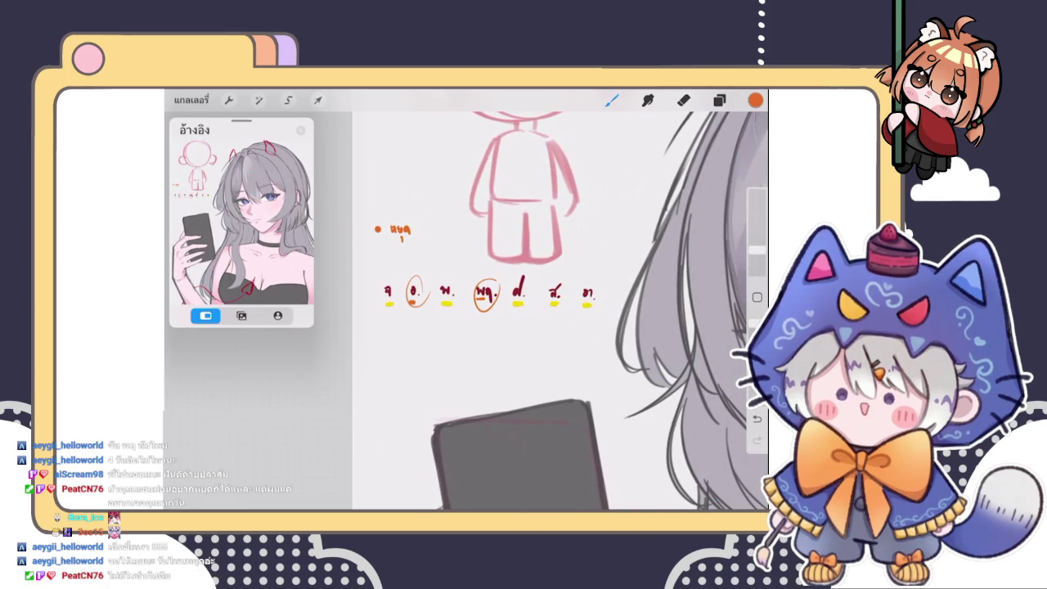
{"action": "scroll", "coordinate": [597, 311], "scroll_direction": "down", "scroll_amount": 3}
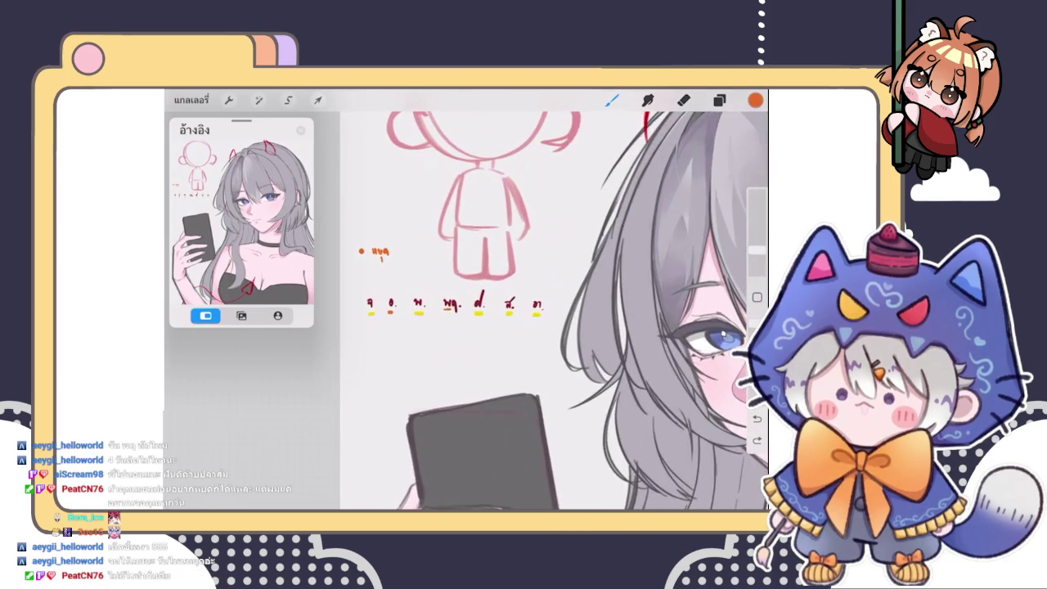
{"action": "scroll", "coordinate": [458, 303], "scroll_direction": "up", "scroll_amount": 3}
Draw orange rectangles framing อ. and พฤ
{"action": "left_click_drag", "start_coordinate": [398, 252], "coordinate": [434, 296]}
{"action": "left_click_drag", "start_coordinate": [499, 247], "coordinate": [500, 306]}
{"action": "left_click_drag", "start_coordinate": [499, 246], "coordinate": [544, 246]}
{"action": "left_click_drag", "start_coordinate": [507, 300], "coordinate": [546, 296]}
{"action": "left_click_drag", "start_coordinate": [546, 249], "coordinate": [550, 297]}
{"action": "scroll", "coordinate": [540, 303], "scroll_direction": "down", "scroll_amount": 5}
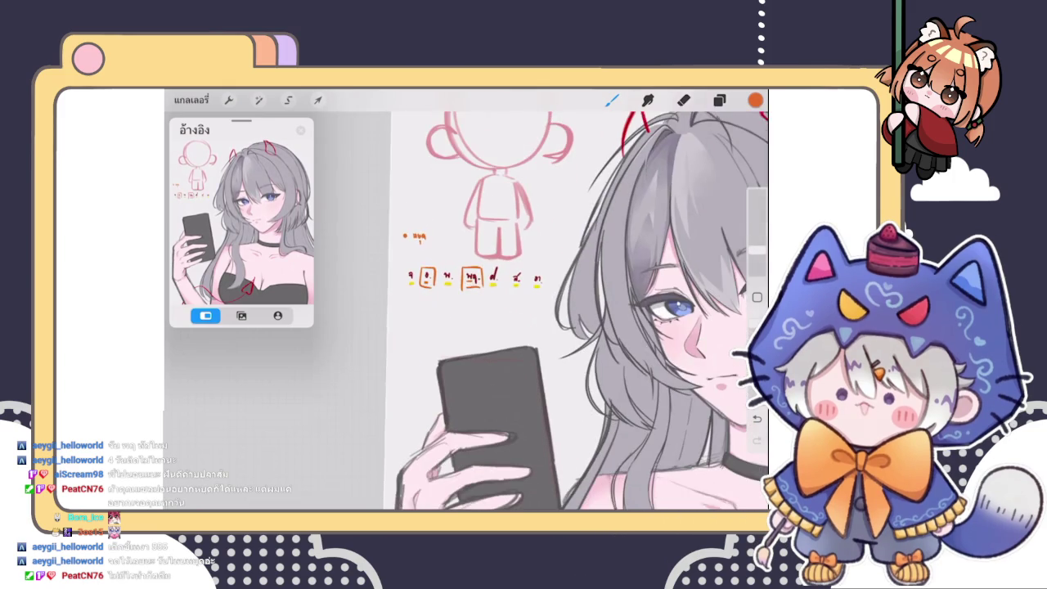
{"action": "scroll", "coordinate": [433, 290], "scroll_direction": "up", "scroll_amount": 5}
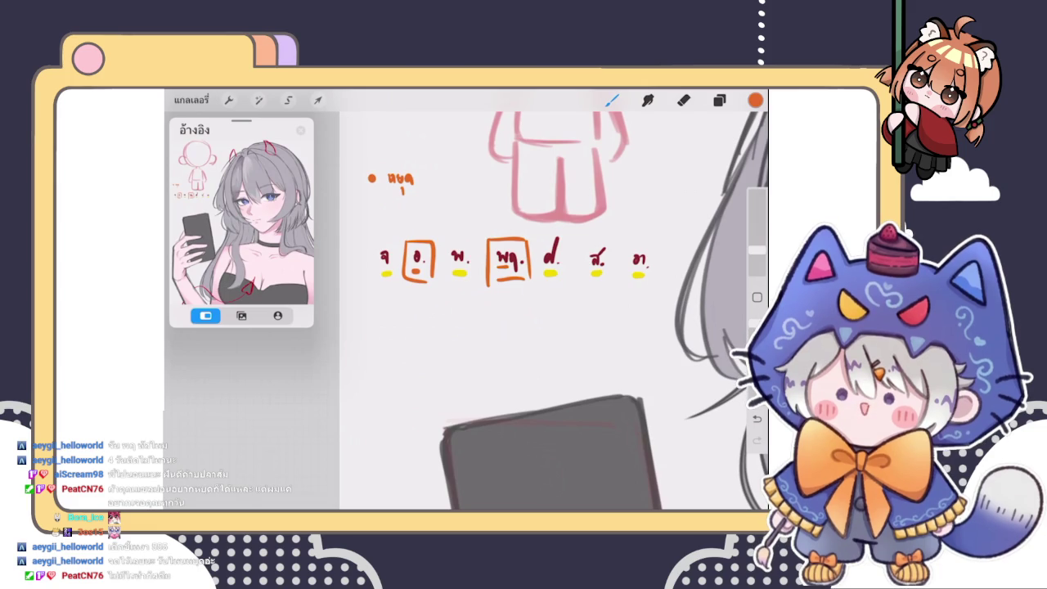
Circle the remaining weekday labels in orange, then undo those extra circles
{"action": "left_click_drag", "start_coordinate": [596, 244], "coordinate": [601, 246]}
{"action": "left_click_drag", "start_coordinate": [638, 244], "coordinate": [642, 245]}
{"action": "left_click_drag", "start_coordinate": [554, 238], "coordinate": [558, 241]}
{"action": "left_click_drag", "start_coordinate": [458, 238], "coordinate": [463, 239]}
{"action": "left_click_drag", "start_coordinate": [382, 236], "coordinate": [388, 239]}
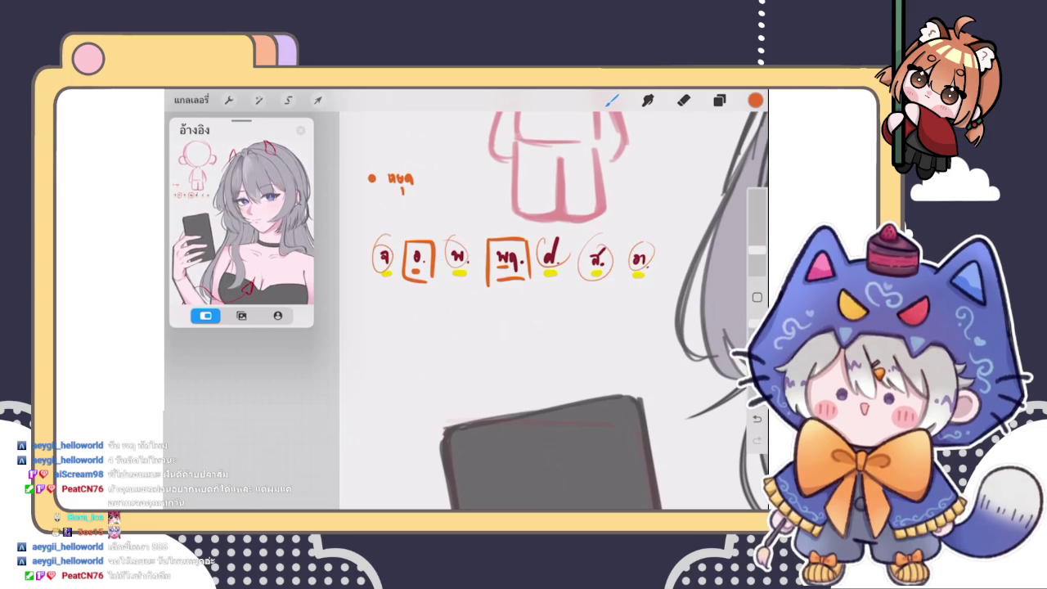
{"action": "key", "text": "ctrl+z"}
{"action": "key", "text": "ctrl+z"}
{"action": "key", "text": "ctrl+z"}
{"action": "key", "text": "ctrl+z"}
{"action": "key", "text": "ctrl+z"}
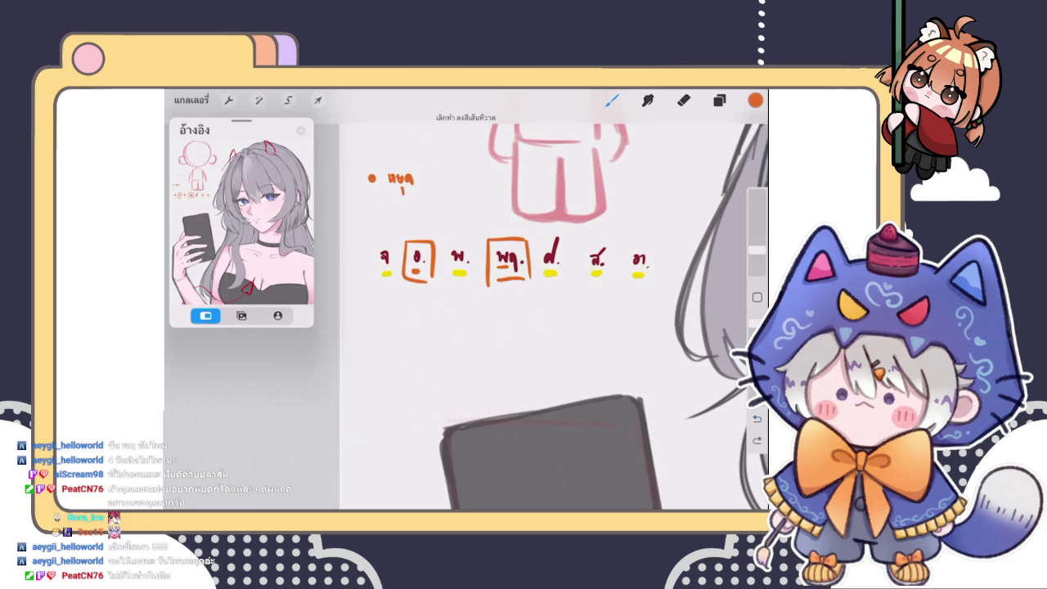
Bring up the Layers list showing layers 37 to 46
{"action": "scroll", "coordinate": [548, 311], "scroll_direction": "down", "scroll_amount": 3}
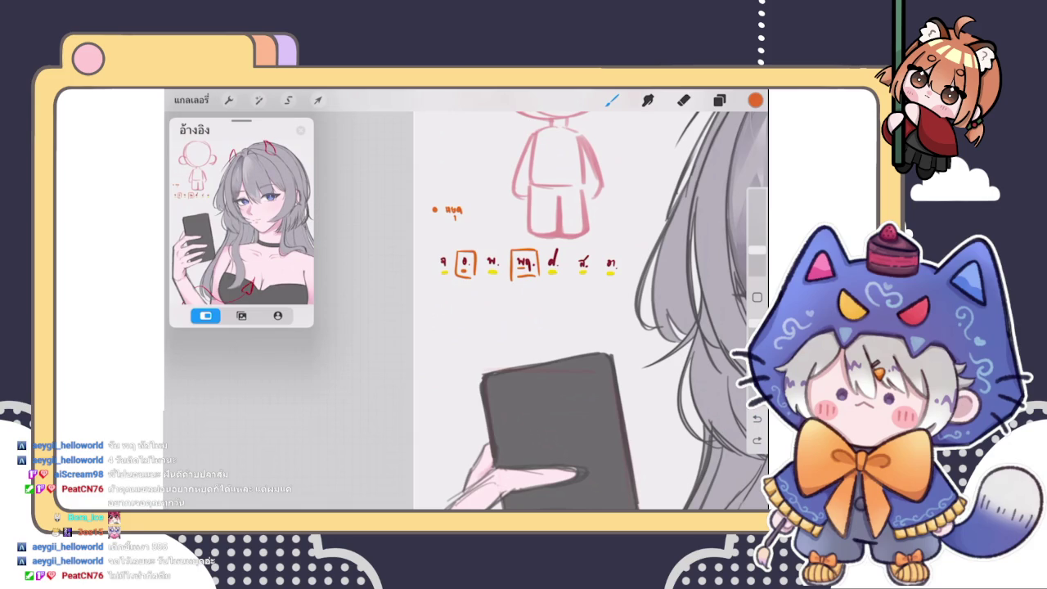
{"action": "scroll", "coordinate": [589, 311], "scroll_direction": "down", "scroll_amount": 3}
{"action": "left_click", "coordinate": [719, 100]}
{"action": "scroll", "coordinate": [456, 310], "scroll_direction": "up", "scroll_amount": 1}
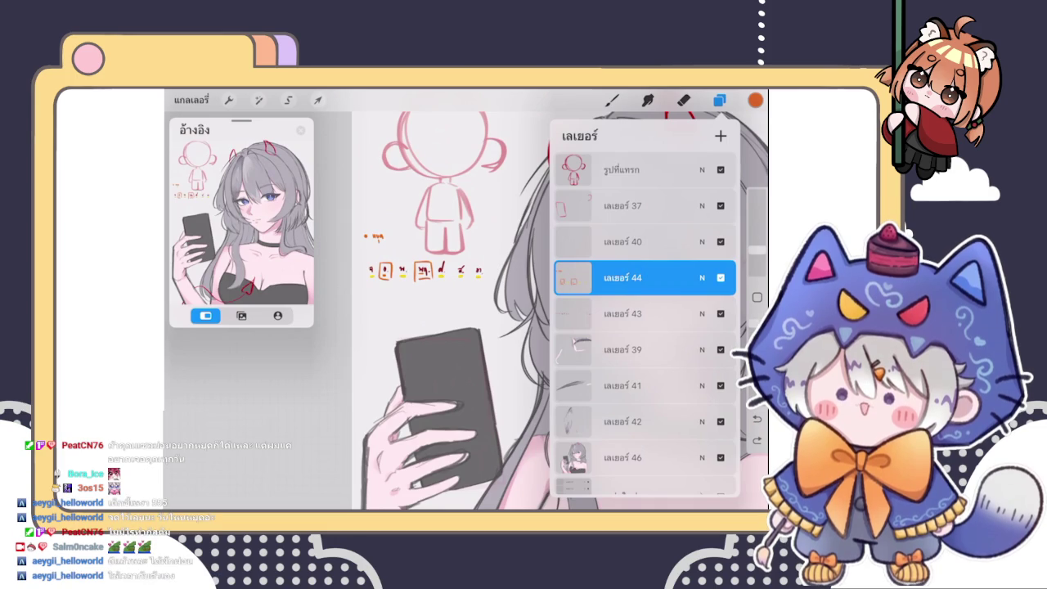
Close the layers list and eyedrop the light grey of the hair
{"action": "left_click", "coordinate": [719, 99]}
{"action": "scroll", "coordinate": [556, 328], "scroll_direction": "up", "scroll_amount": 3}
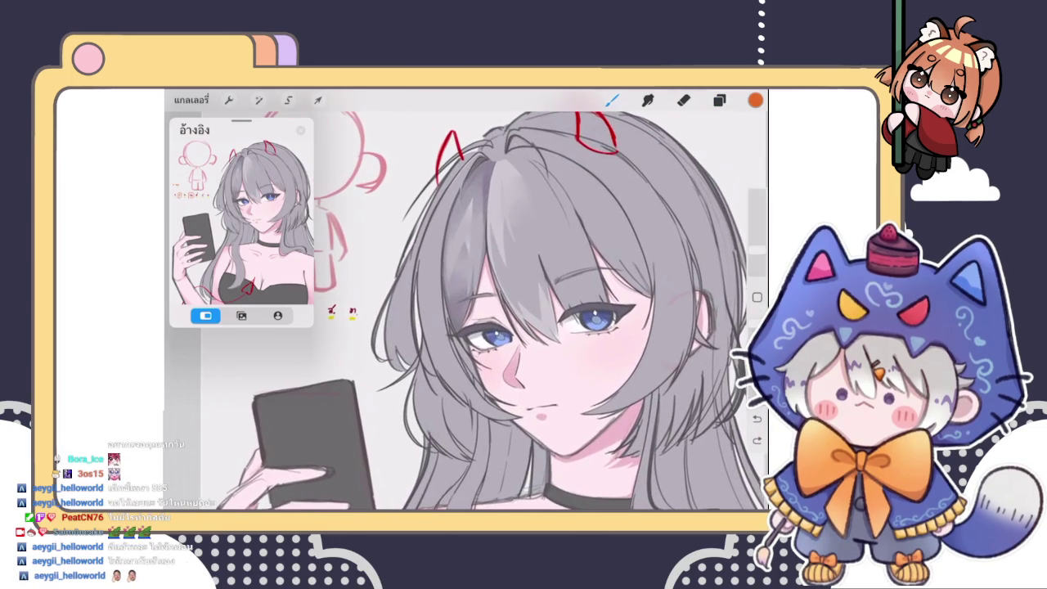
{"action": "left_click", "coordinate": [374, 252]}
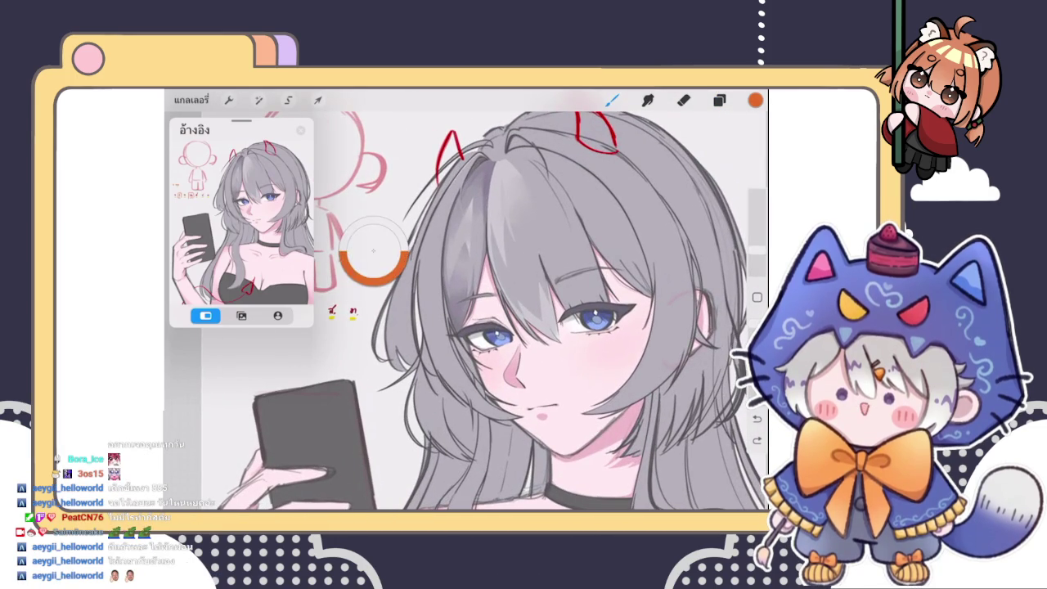
{"action": "scroll", "coordinate": [553, 343], "scroll_direction": "up", "scroll_amount": 5}
Check a layer's visibility, select layer 42, and paint light strokes on the hair
{"action": "left_click", "coordinate": [719, 100]}
{"action": "scroll", "coordinate": [646, 319], "scroll_direction": "down", "scroll_amount": 2}
{"action": "left_click", "coordinate": [720, 189]}
{"action": "left_click", "coordinate": [721, 188]}
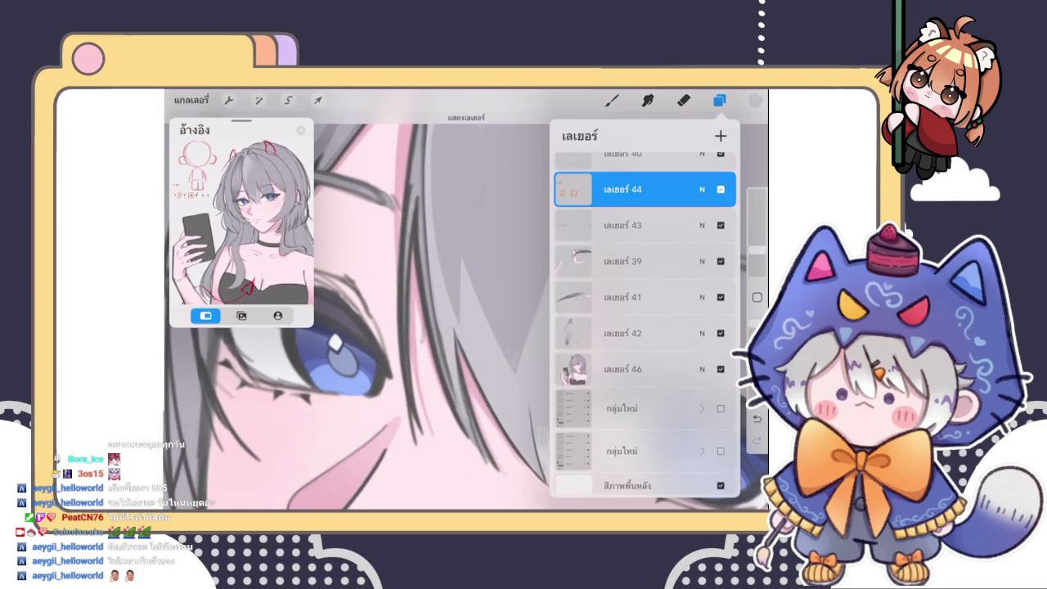
{"action": "left_click", "coordinate": [621, 333]}
{"action": "left_click", "coordinate": [612, 99]}
{"action": "left_click_drag", "start_coordinate": [505, 298], "coordinate": [509, 346]}
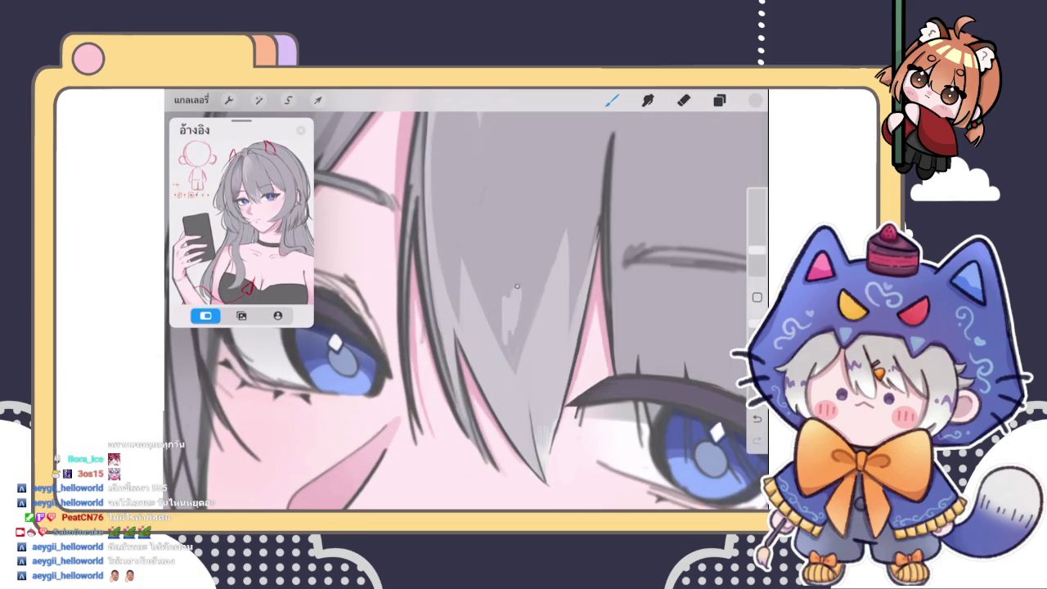
Make layer 39 the active layer and return to the canvas
{"action": "left_click", "coordinate": [719, 100]}
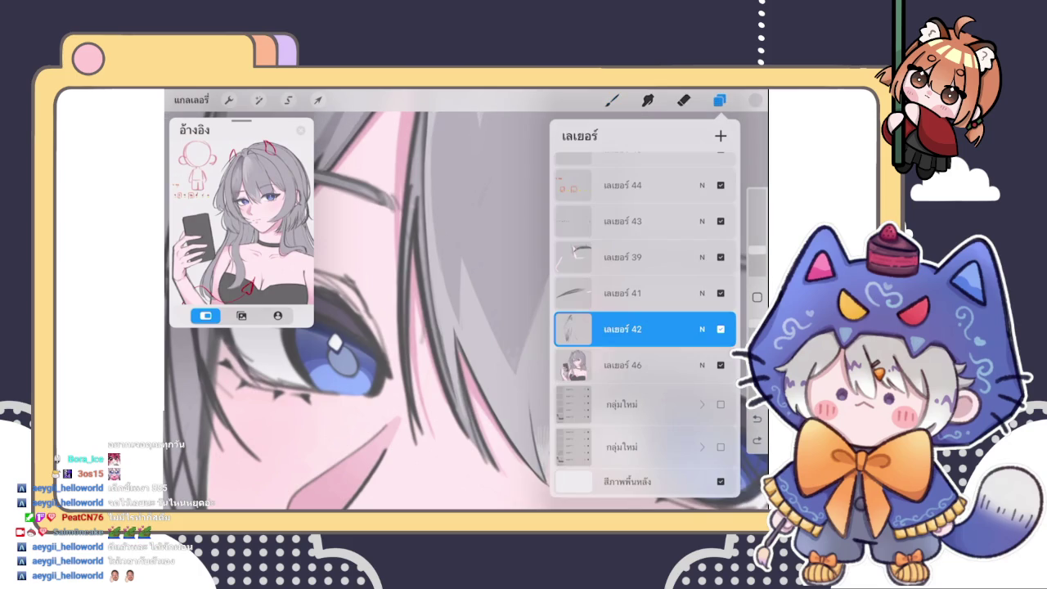
{"action": "left_click", "coordinate": [621, 256]}
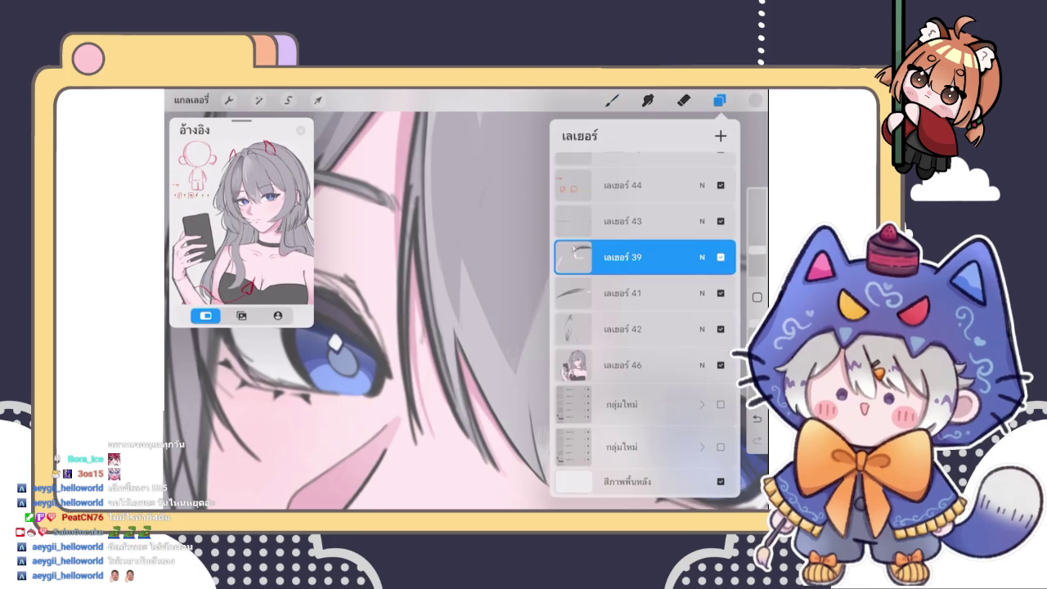
{"action": "scroll", "coordinate": [644, 327], "scroll_direction": "up", "scroll_amount": 3}
{"action": "left_click", "coordinate": [611, 100]}
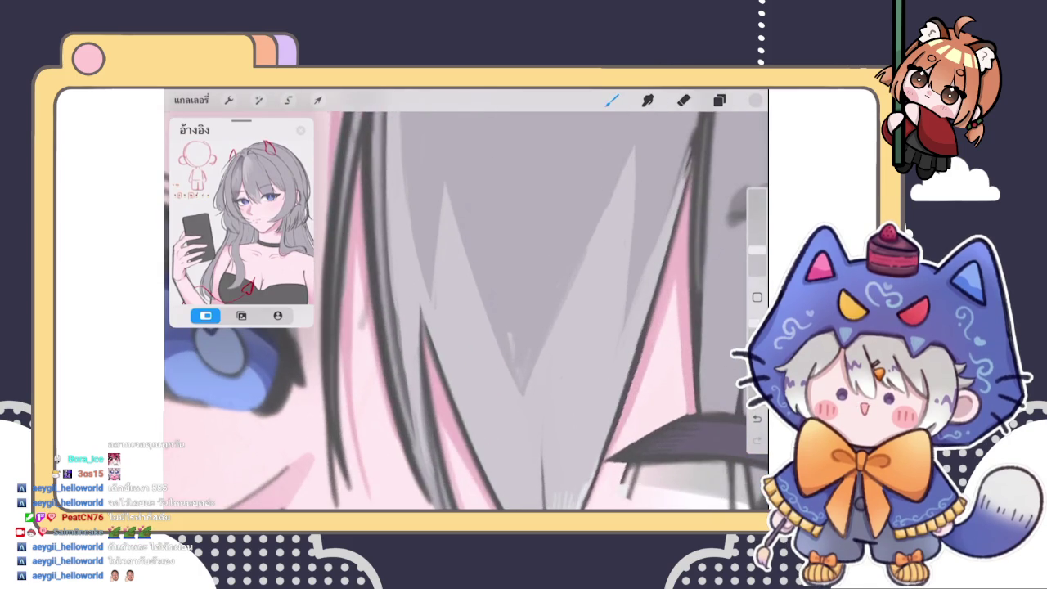
Unhide a hidden layer, select layer 43, and delete layer 45
{"action": "left_click", "coordinate": [719, 99]}
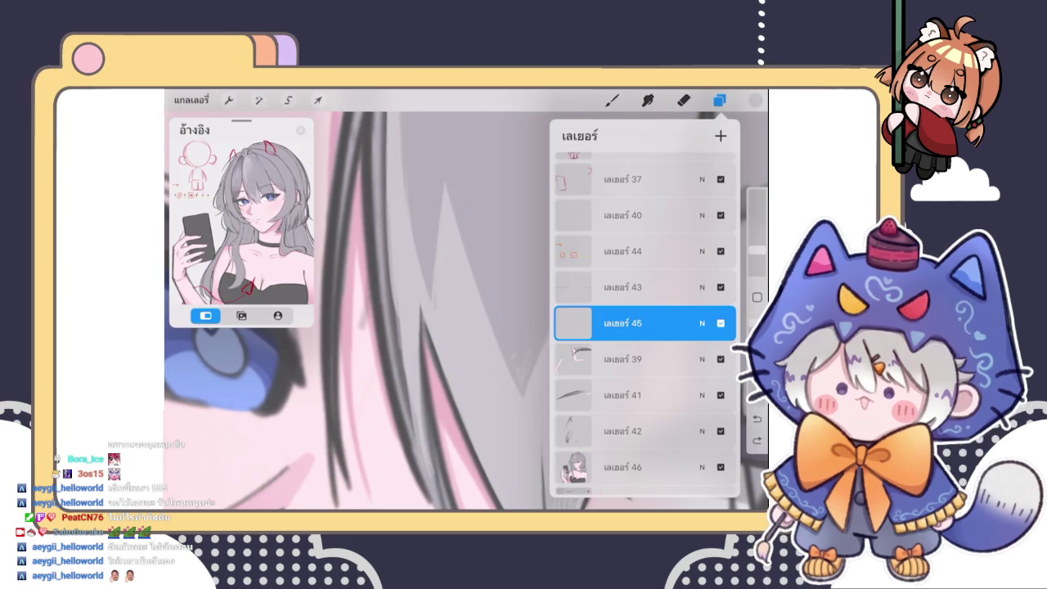
{"action": "scroll", "coordinate": [645, 327], "scroll_direction": "up", "scroll_amount": 2}
{"action": "left_click", "coordinate": [720, 351]}
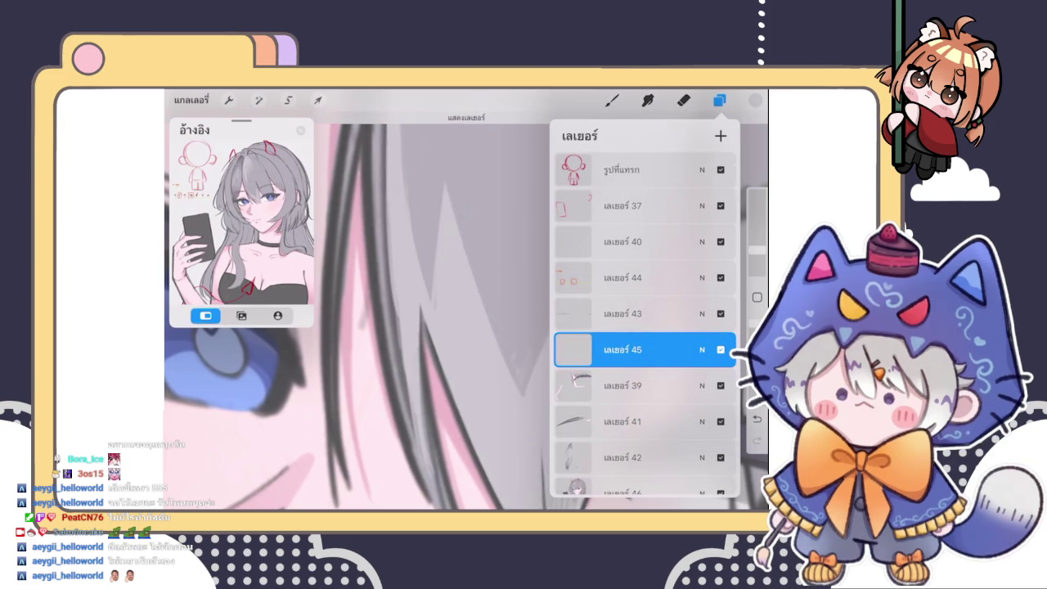
{"action": "left_click", "coordinate": [623, 313]}
{"action": "left_click_drag", "start_coordinate": [671, 349], "coordinate": [589, 349]}
{"action": "left_click", "coordinate": [716, 350]}
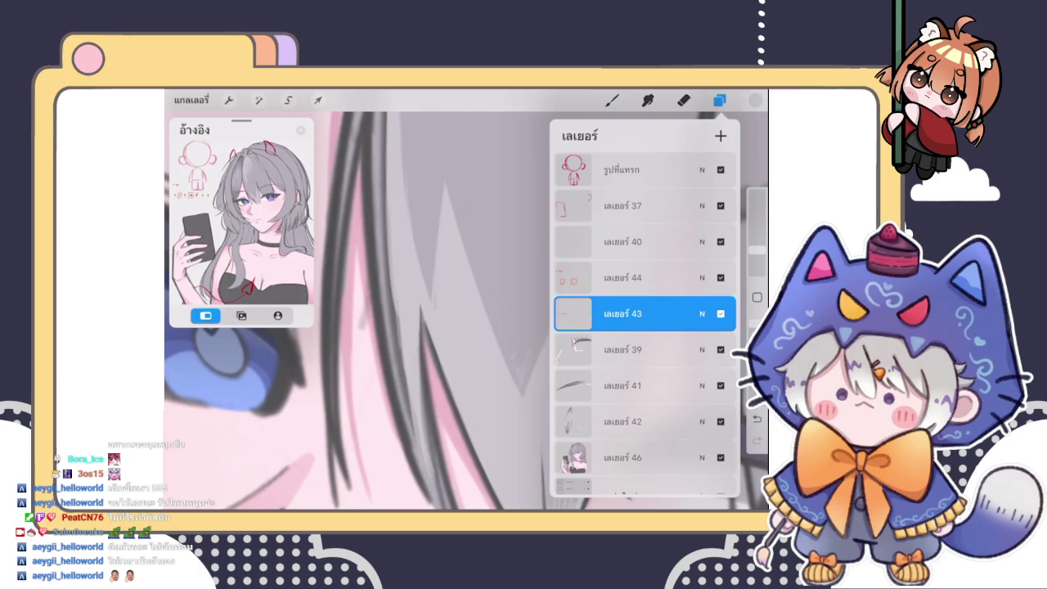
Back on the canvas, eyedrop a dark grey from the hair
{"action": "left_click", "coordinate": [612, 100]}
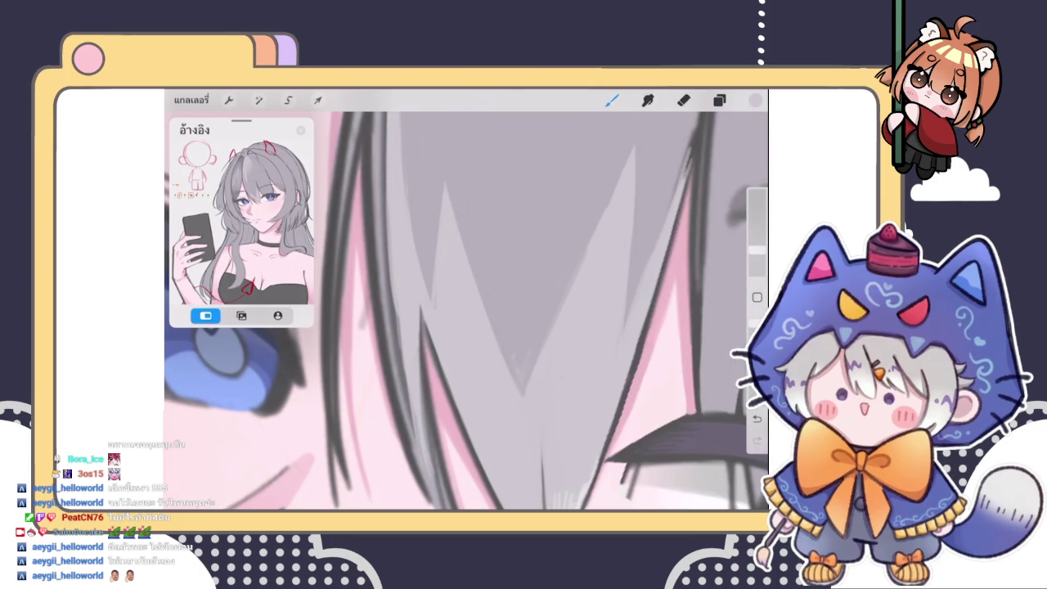
{"action": "left_click", "coordinate": [509, 330]}
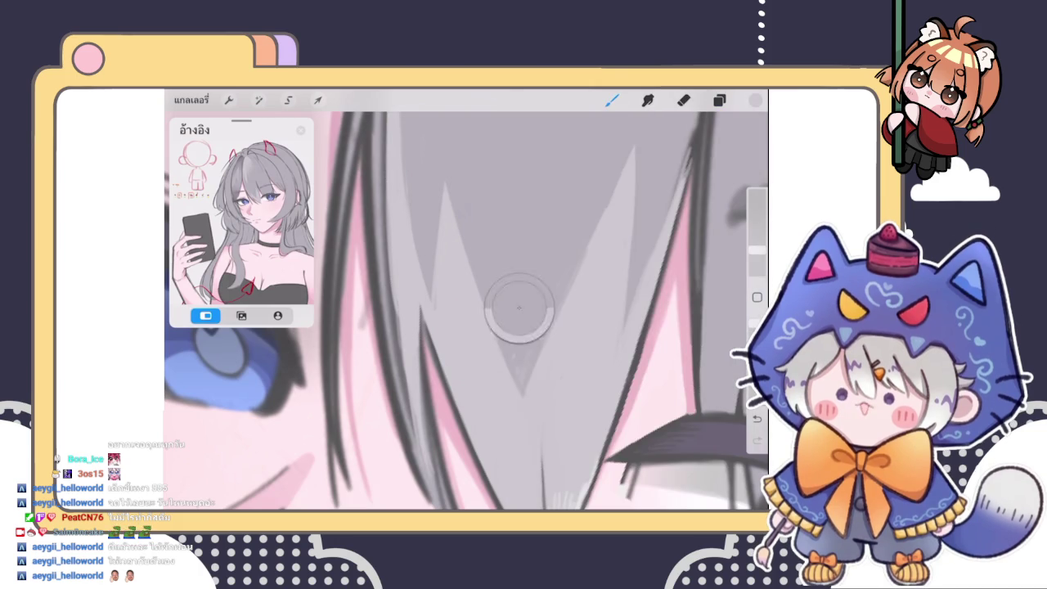
{"action": "scroll", "coordinate": [466, 299], "scroll_direction": "down", "scroll_amount": 1}
Eyedrop a lighter grey, try the smudge tool, then return to the brush
{"action": "left_click", "coordinate": [524, 372]}
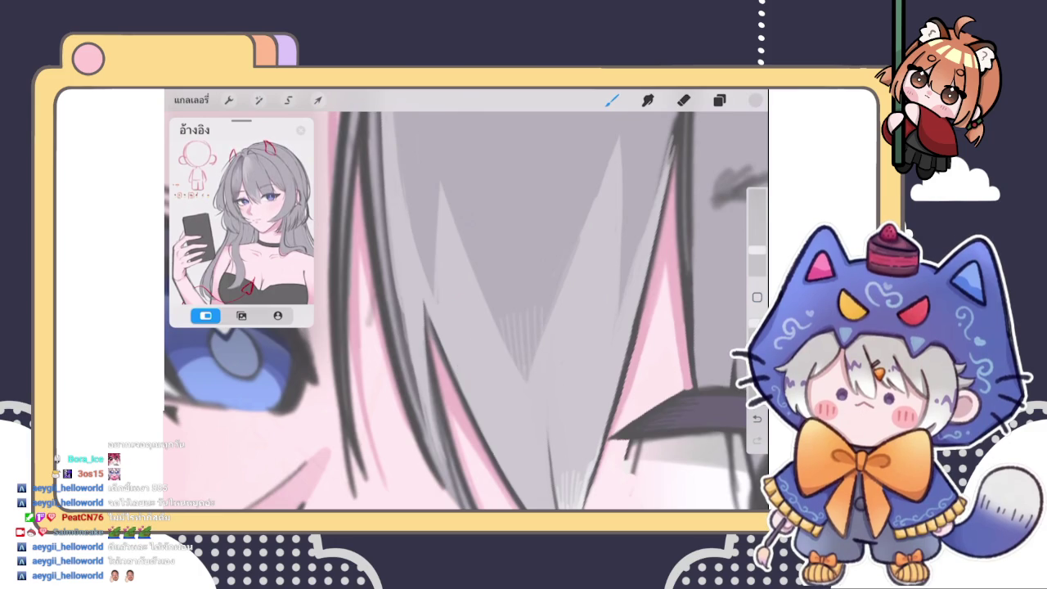
{"action": "scroll", "coordinate": [466, 299], "scroll_direction": "down", "scroll_amount": 1}
{"action": "key", "text": "s"}
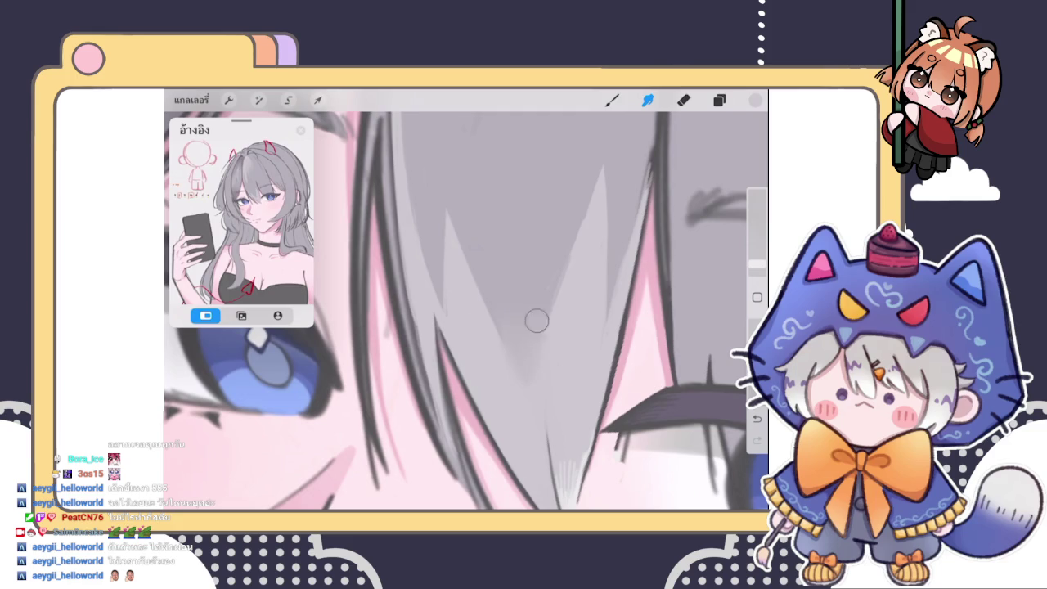
{"action": "key", "text": "b"}
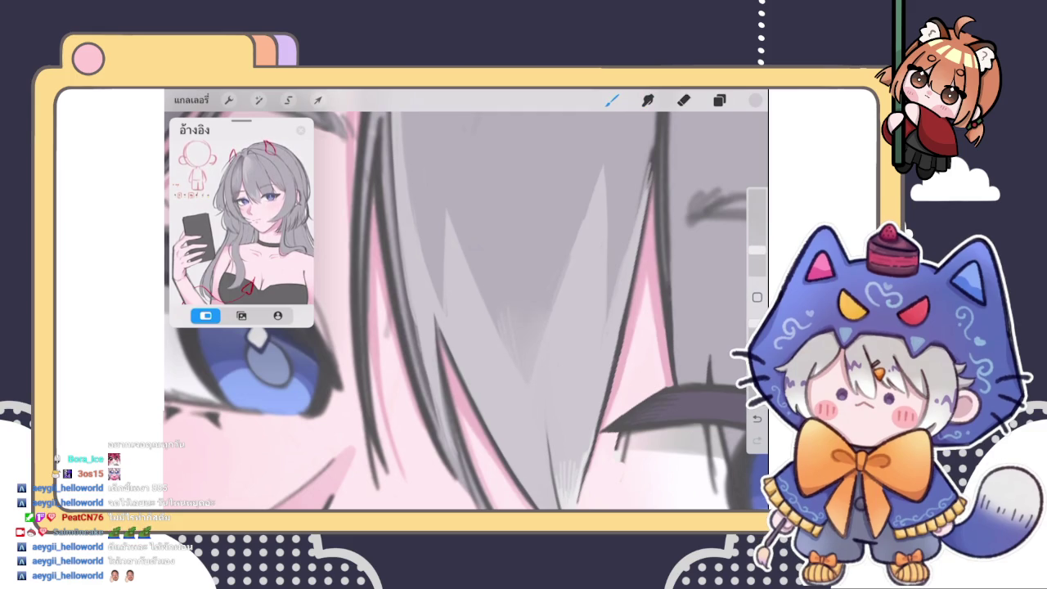
{"action": "scroll", "coordinate": [465, 300], "scroll_direction": "down", "scroll_amount": 5}
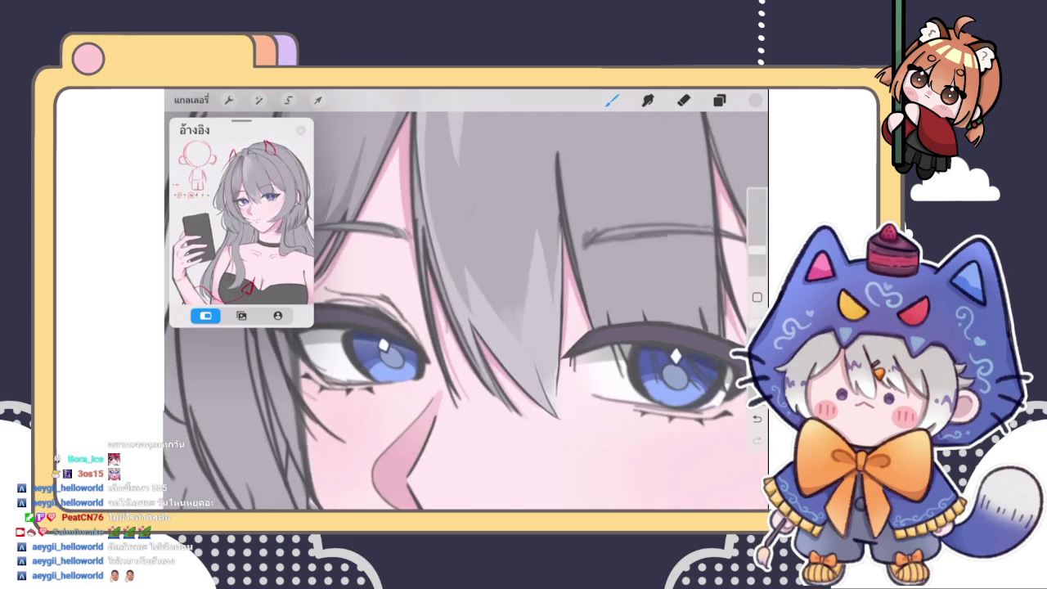
{"action": "scroll", "coordinate": [466, 300], "scroll_direction": "up", "scroll_amount": 3}
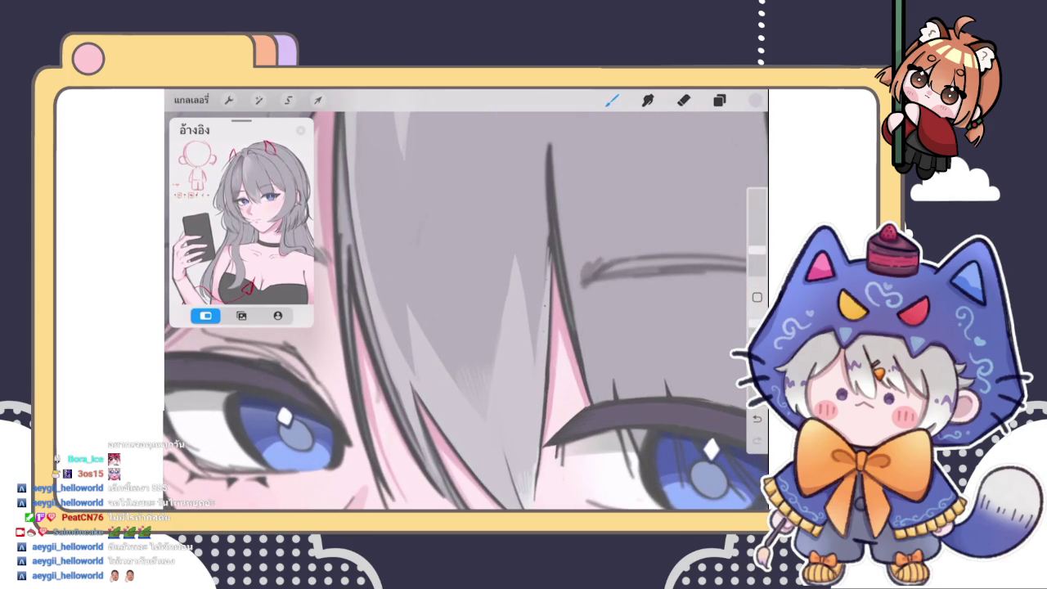
{"action": "scroll", "coordinate": [465, 311], "scroll_direction": "down", "scroll_amount": 2}
{"action": "scroll", "coordinate": [465, 311], "scroll_direction": "up", "scroll_amount": 5}
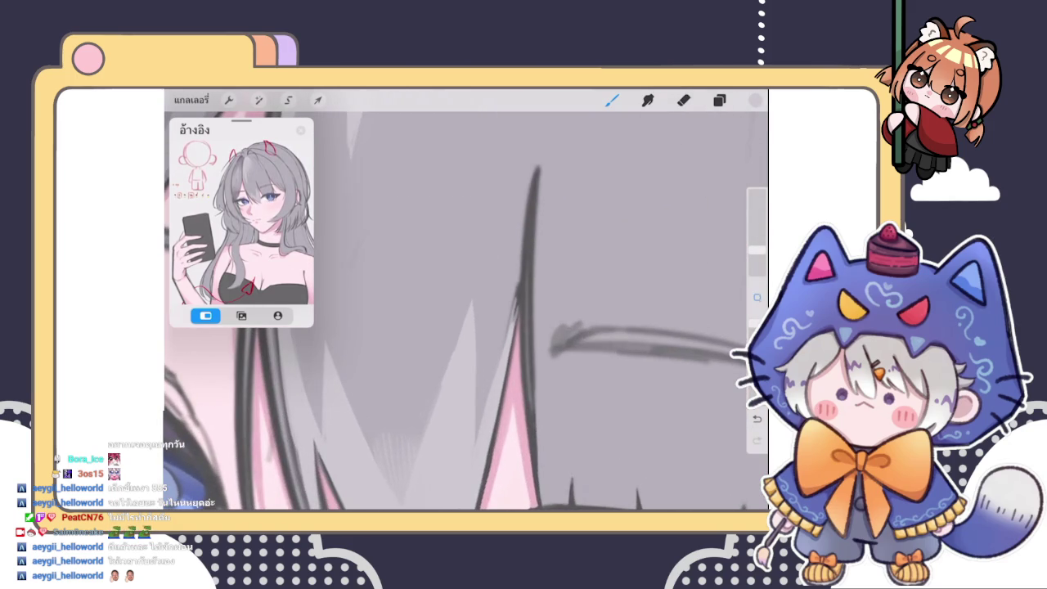
Paint light grey over the dark line on the pink strand and redraw it thinner toward the top
{"action": "left_click_drag", "start_coordinate": [518, 280], "coordinate": [512, 312]}
{"action": "left_click_drag", "start_coordinate": [519, 277], "coordinate": [513, 314]}
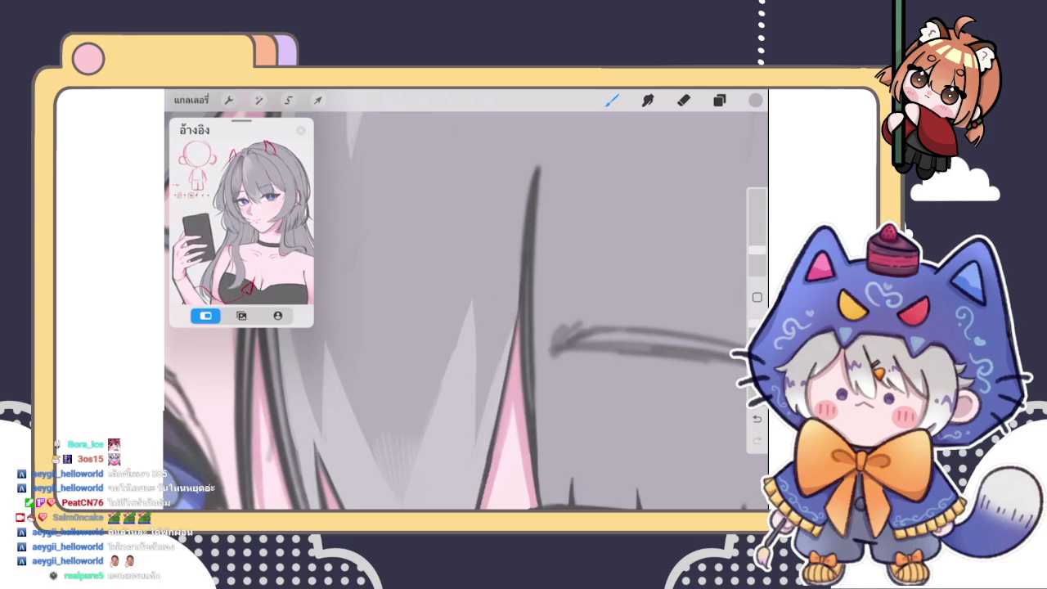
{"action": "left_click", "coordinate": [754, 100]}
{"action": "left_click", "coordinate": [602, 235]}
{"action": "left_click", "coordinate": [612, 100]}
{"action": "left_click_drag", "start_coordinate": [552, 352], "coordinate": [734, 350]}
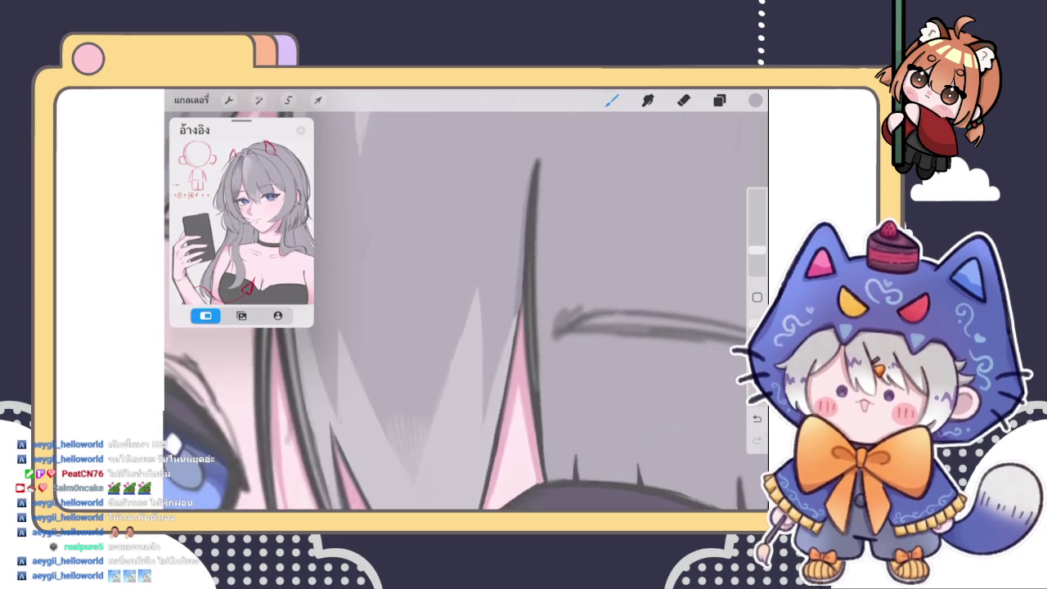
{"action": "left_click_drag", "start_coordinate": [514, 283], "coordinate": [491, 314]}
{"action": "left_click_drag", "start_coordinate": [529, 200], "coordinate": [498, 299]}
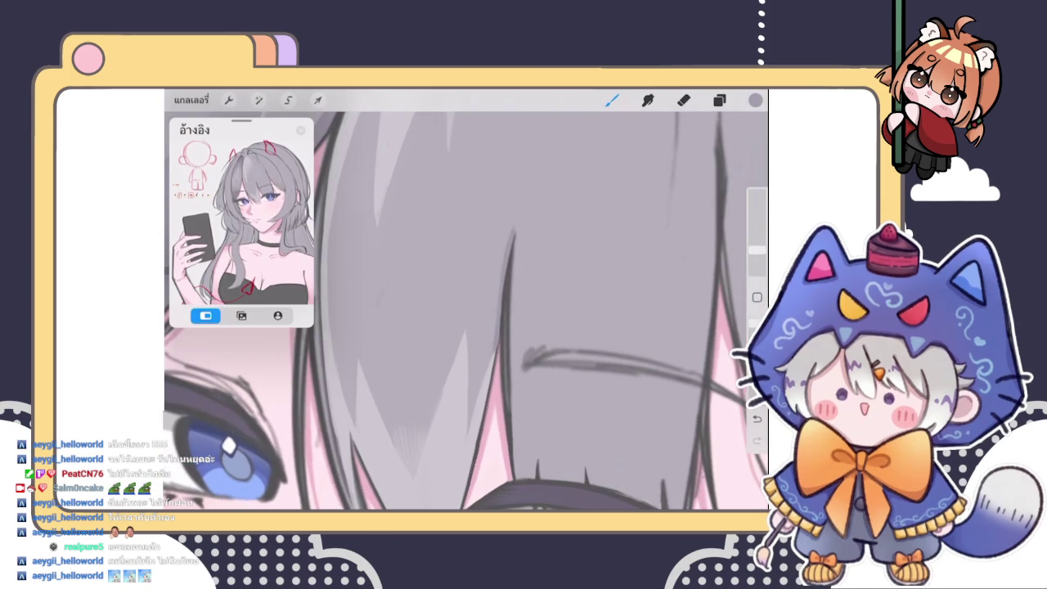
Eyedrop a light grey and lighten the lower dark vertical line between the eyes
{"action": "left_click", "coordinate": [511, 238]}
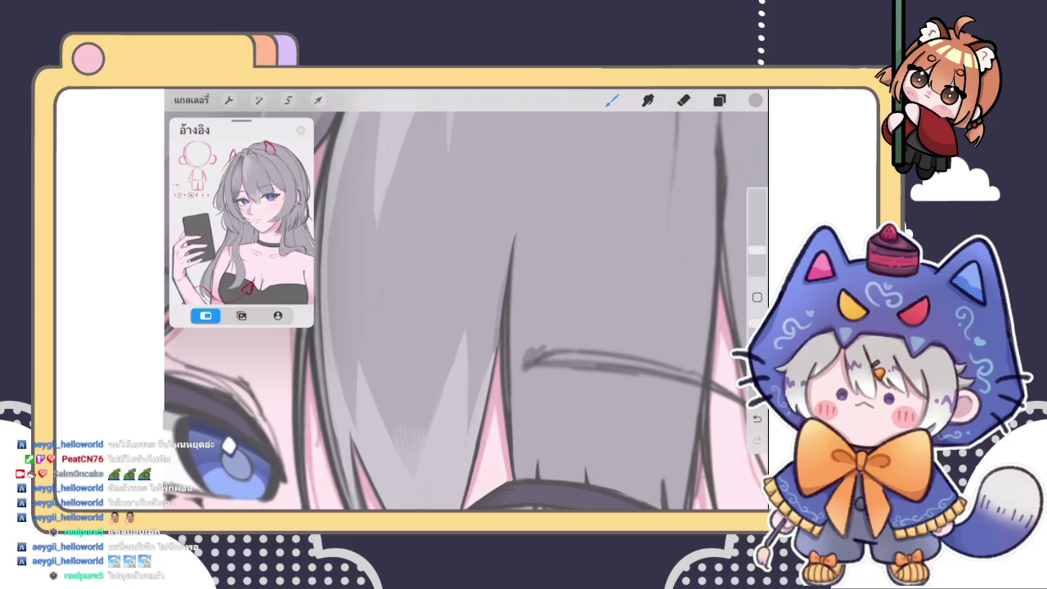
{"action": "left_click", "coordinate": [519, 215]}
{"action": "left_click", "coordinate": [506, 368]}
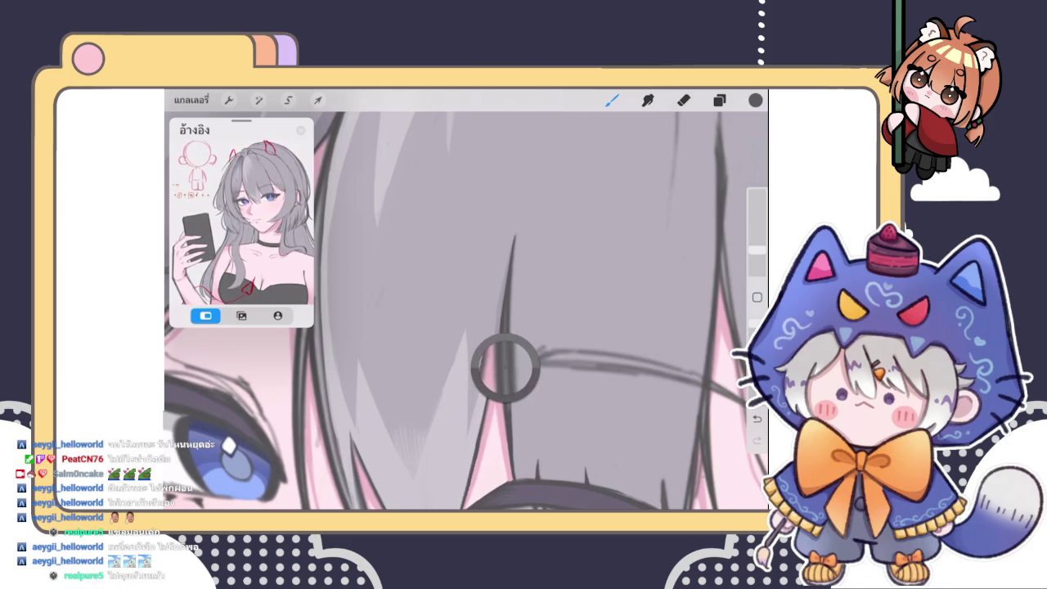
{"action": "left_click_drag", "start_coordinate": [512, 253], "coordinate": [509, 433]}
{"action": "left_click_drag", "start_coordinate": [512, 397], "coordinate": [511, 446]}
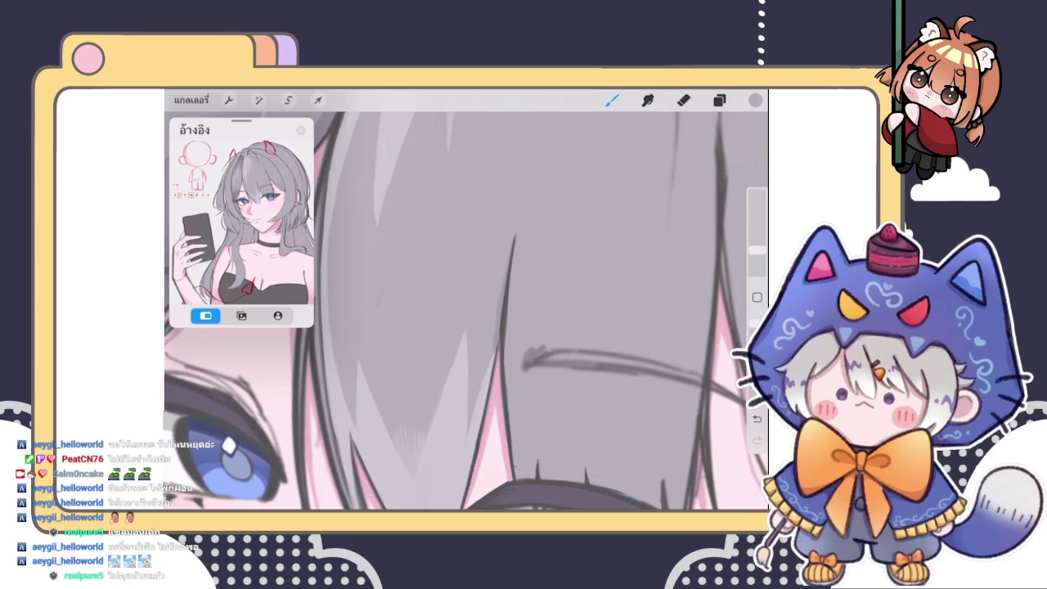
{"action": "left_click_drag", "start_coordinate": [508, 383], "coordinate": [511, 430]}
{"action": "left_click_drag", "start_coordinate": [507, 361], "coordinate": [508, 438]}
Lighten the top and a short stretch of the hair line between the eyes
{"action": "left_click_drag", "start_coordinate": [514, 236], "coordinate": [512, 262]}
{"action": "scroll", "coordinate": [466, 311], "scroll_direction": "down", "scroll_amount": 3}
{"action": "scroll", "coordinate": [467, 311], "scroll_direction": "up", "scroll_amount": 3}
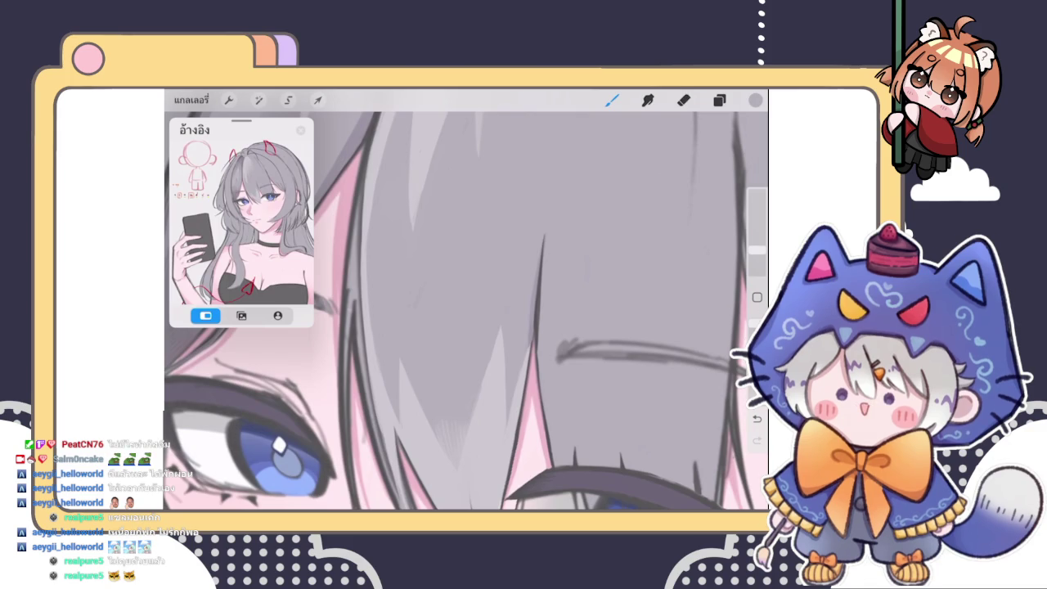
{"action": "scroll", "coordinate": [466, 311], "scroll_direction": "down", "scroll_amount": 3}
{"action": "scroll", "coordinate": [467, 310], "scroll_direction": "up", "scroll_amount": 3}
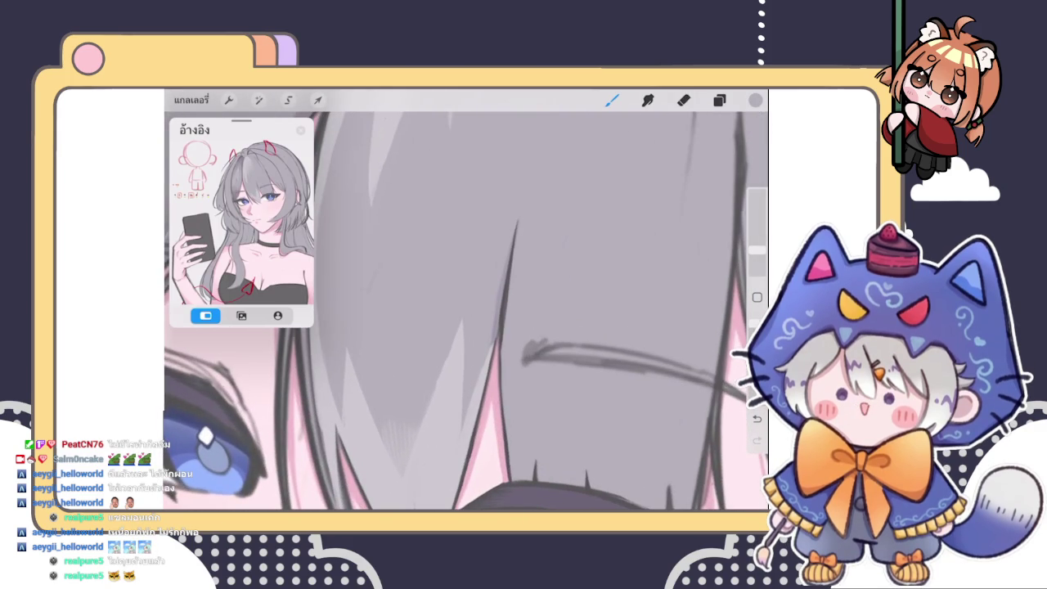
{"action": "left_click_drag", "start_coordinate": [508, 270], "coordinate": [506, 324]}
{"action": "scroll", "coordinate": [466, 299], "scroll_direction": "down", "scroll_amount": 5}
{"action": "scroll", "coordinate": [532, 263], "scroll_direction": "up", "scroll_amount": 5}
Add short dark strokes along the hair strand, briefly try the eraser, and pick a light grey
{"action": "left_click_drag", "start_coordinate": [497, 268], "coordinate": [488, 314]}
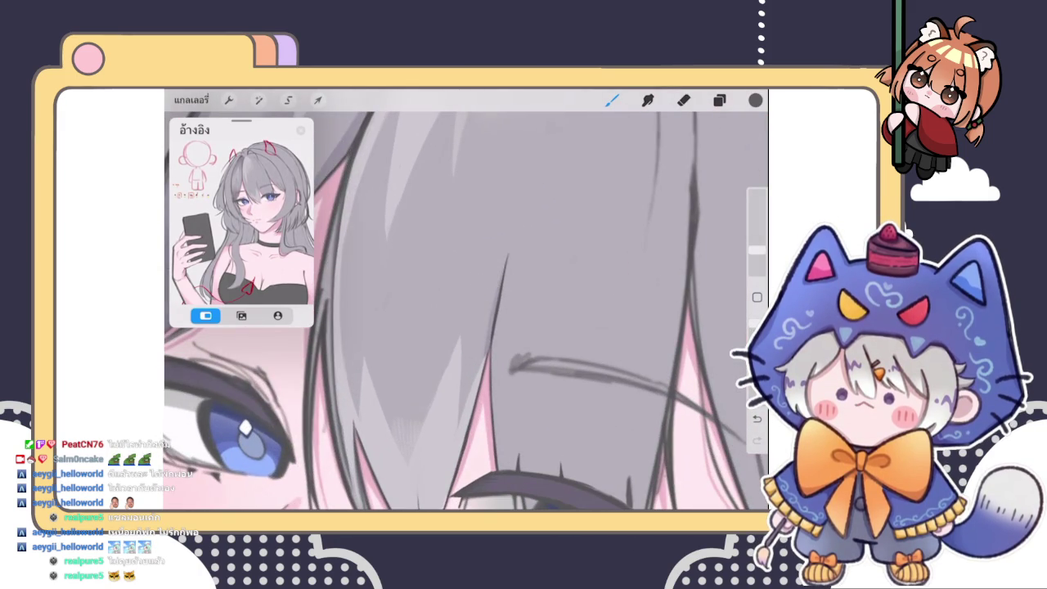
{"action": "mouse_move", "coordinate": [510, 242]}
{"action": "left_mouse_down"}
{"action": "mouse_move", "coordinate": [501, 292]}
{"action": "mouse_move", "coordinate": [510, 254]}
{"action": "left_mouse_up"}
{"action": "key", "text": "e"}
{"action": "key", "text": "b"}
{"action": "left_click", "coordinate": [498, 273]}
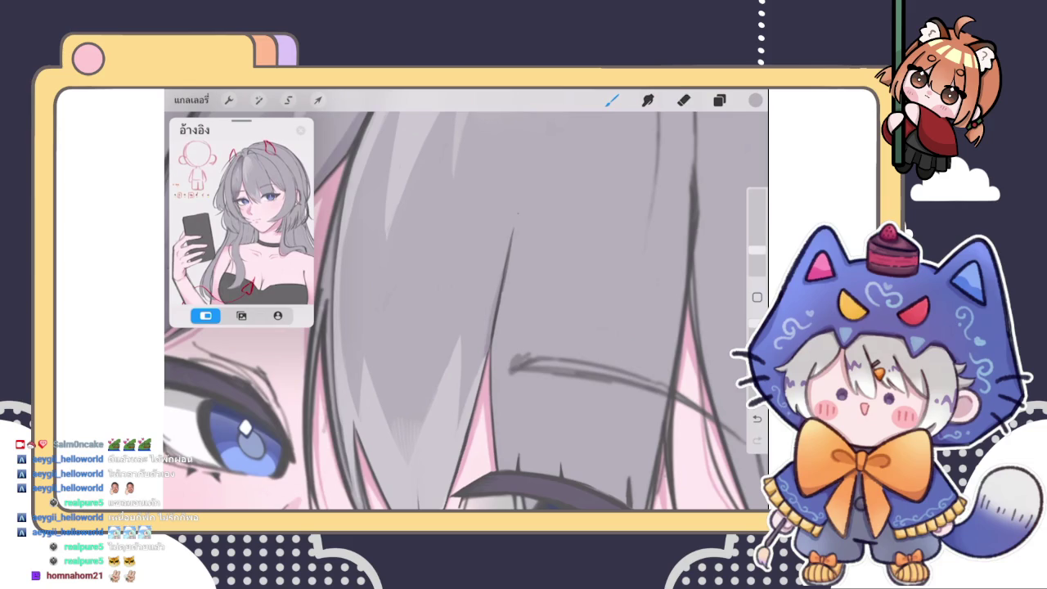
Eyedrop a dark grey from the hair line and draw a darker, thicker diagonal hair stroke
{"action": "scroll", "coordinate": [466, 310], "scroll_direction": "down", "scroll_amount": 3}
{"action": "scroll", "coordinate": [466, 311], "scroll_direction": "down", "scroll_amount": 2}
{"action": "scroll", "coordinate": [466, 311], "scroll_direction": "up", "scroll_amount": 5}
{"action": "left_click", "coordinate": [499, 319]}
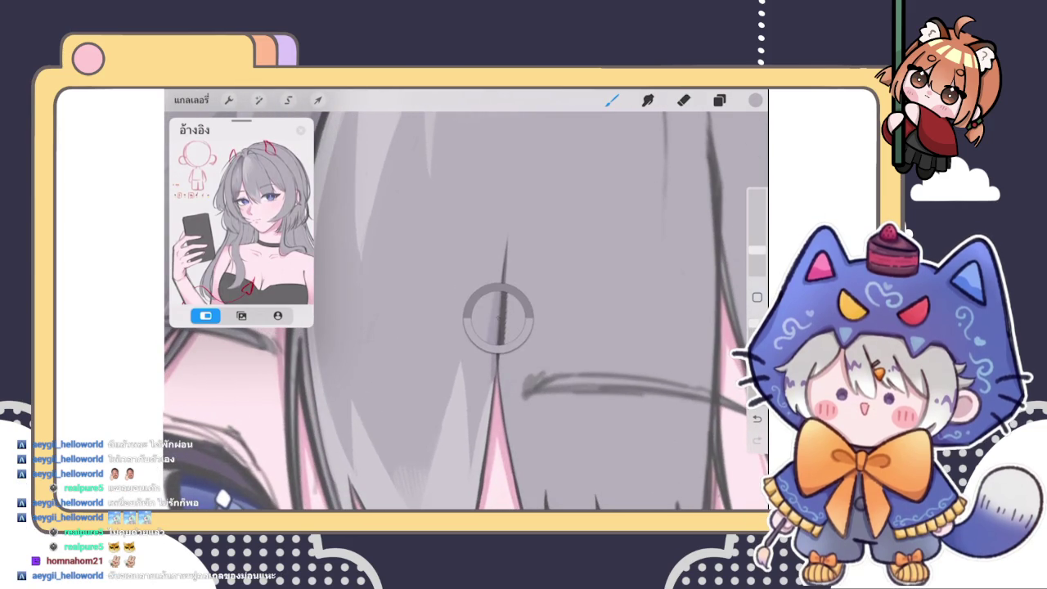
{"action": "scroll", "coordinate": [466, 311], "scroll_direction": "down", "scroll_amount": 2}
{"action": "scroll", "coordinate": [466, 311], "scroll_direction": "down", "scroll_amount": 1}
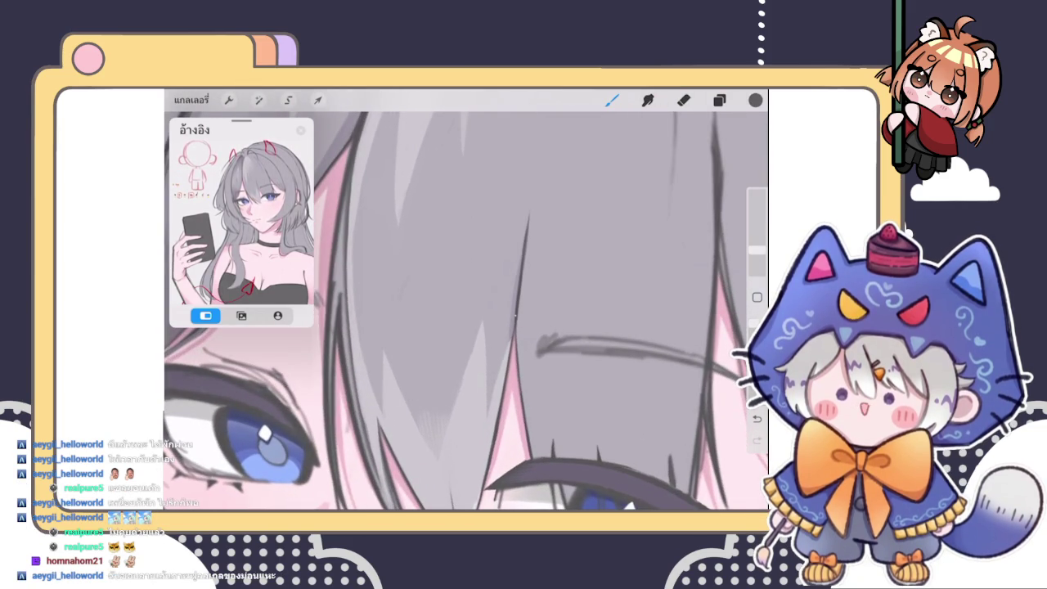
{"action": "scroll", "coordinate": [467, 310], "scroll_direction": "down", "scroll_amount": 2}
{"action": "scroll", "coordinate": [466, 311], "scroll_direction": "down", "scroll_amount": 1}
{"action": "scroll", "coordinate": [467, 311], "scroll_direction": "up", "scroll_amount": 1}
{"action": "scroll", "coordinate": [467, 311], "scroll_direction": "up", "scroll_amount": 2}
{"action": "scroll", "coordinate": [466, 311], "scroll_direction": "down", "scroll_amount": 2}
{"action": "scroll", "coordinate": [466, 311], "scroll_direction": "up", "scroll_amount": 2}
{"action": "scroll", "coordinate": [466, 311], "scroll_direction": "up", "scroll_amount": 2}
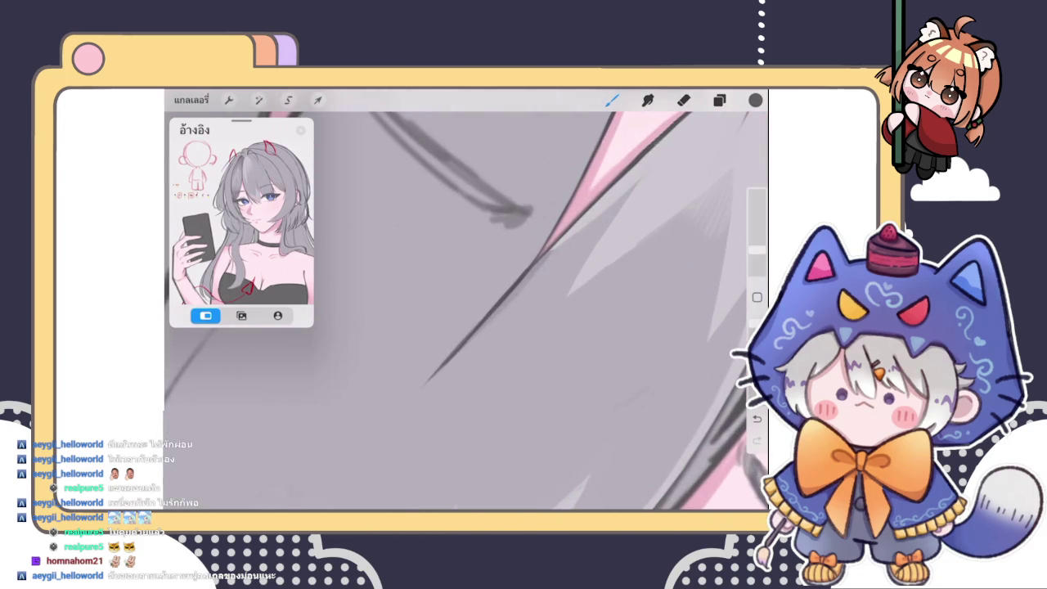
{"action": "left_click_drag", "start_coordinate": [516, 285], "coordinate": [541, 252]}
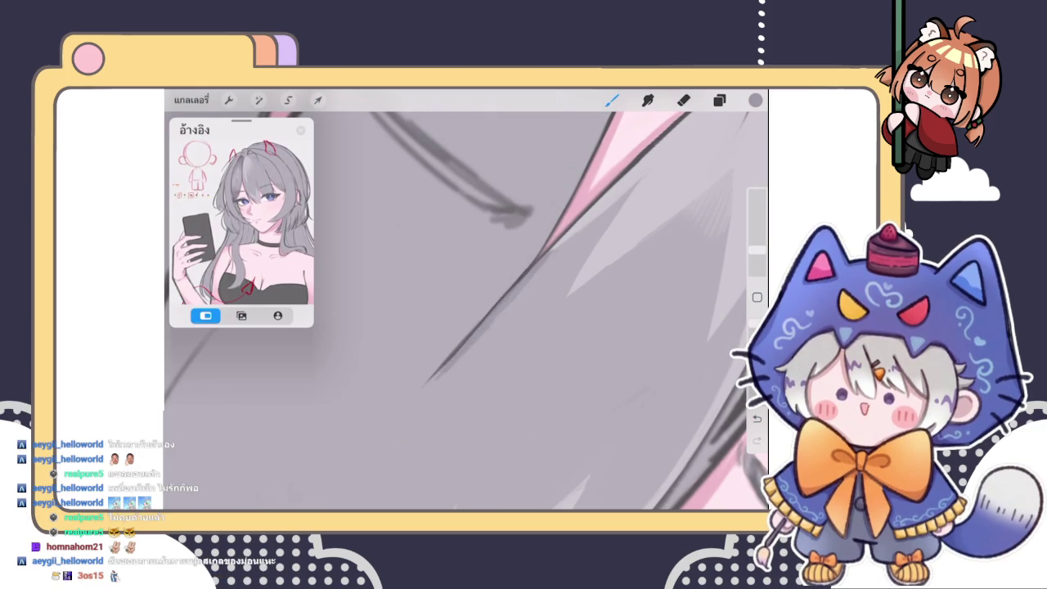
{"action": "scroll", "coordinate": [466, 311], "scroll_direction": "down", "scroll_amount": 2}
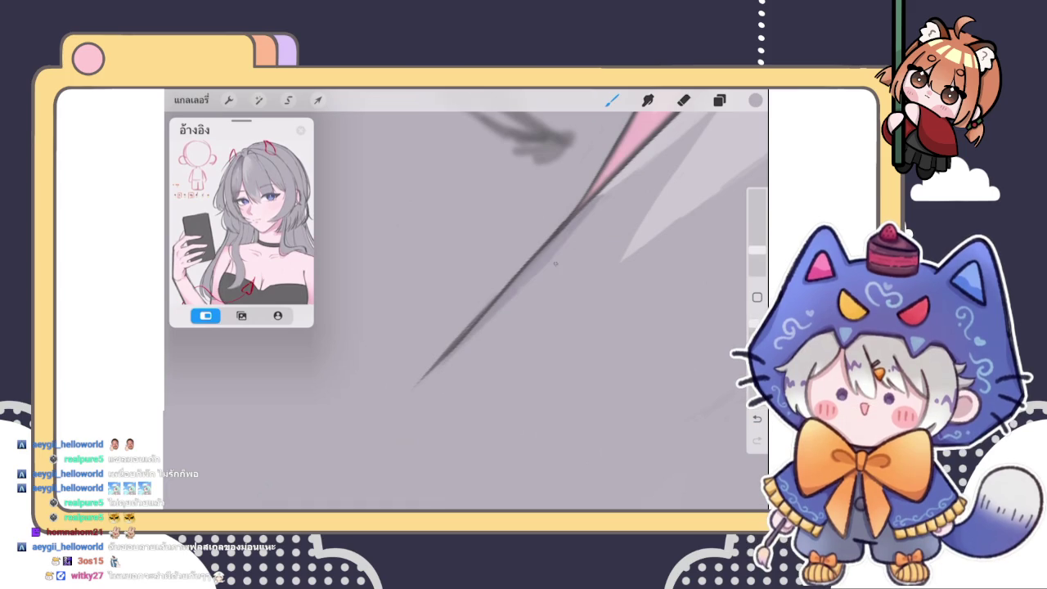
{"action": "scroll", "coordinate": [520, 309], "scroll_direction": "up", "scroll_amount": 2}
{"action": "scroll", "coordinate": [521, 309], "scroll_direction": "up", "scroll_amount": 2}
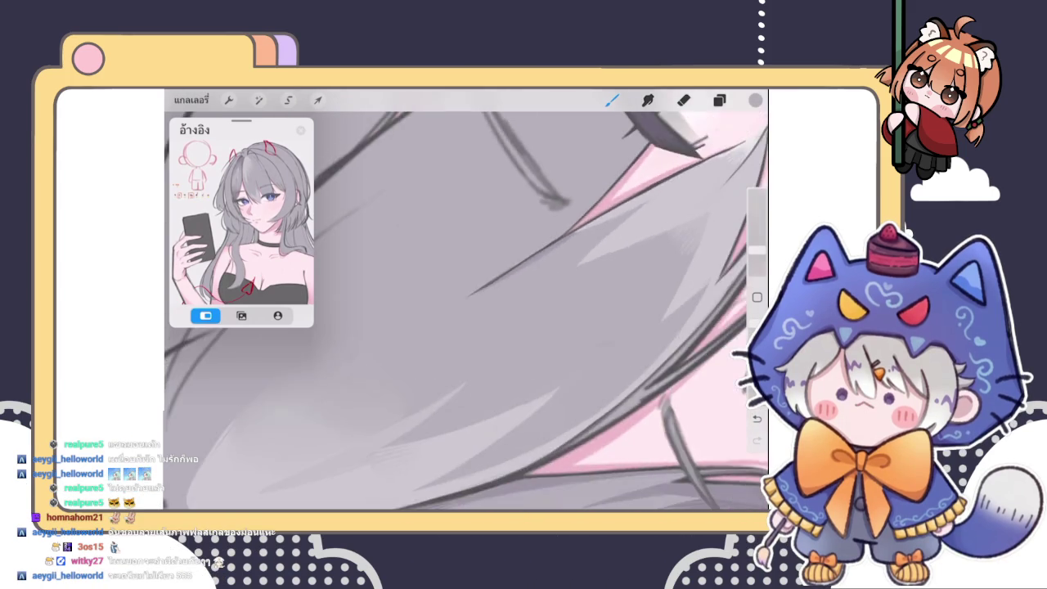
{"action": "scroll", "coordinate": [520, 309], "scroll_direction": "up", "scroll_amount": 2}
{"action": "scroll", "coordinate": [466, 310], "scroll_direction": "down", "scroll_amount": 2}
{"action": "scroll", "coordinate": [467, 311], "scroll_direction": "down", "scroll_amount": 2}
{"action": "scroll", "coordinate": [467, 311], "scroll_direction": "down", "scroll_amount": 1}
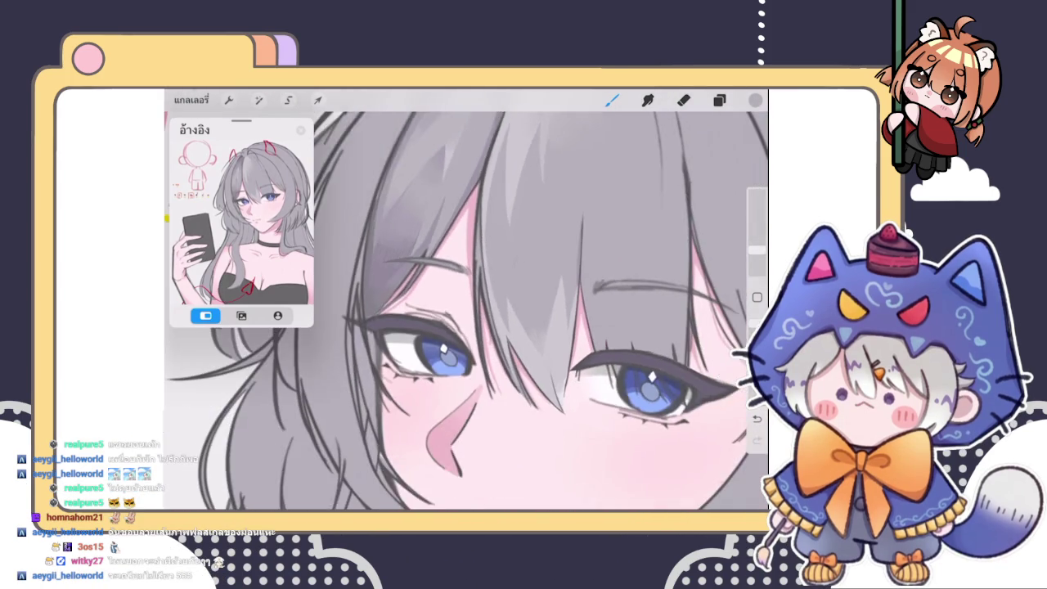
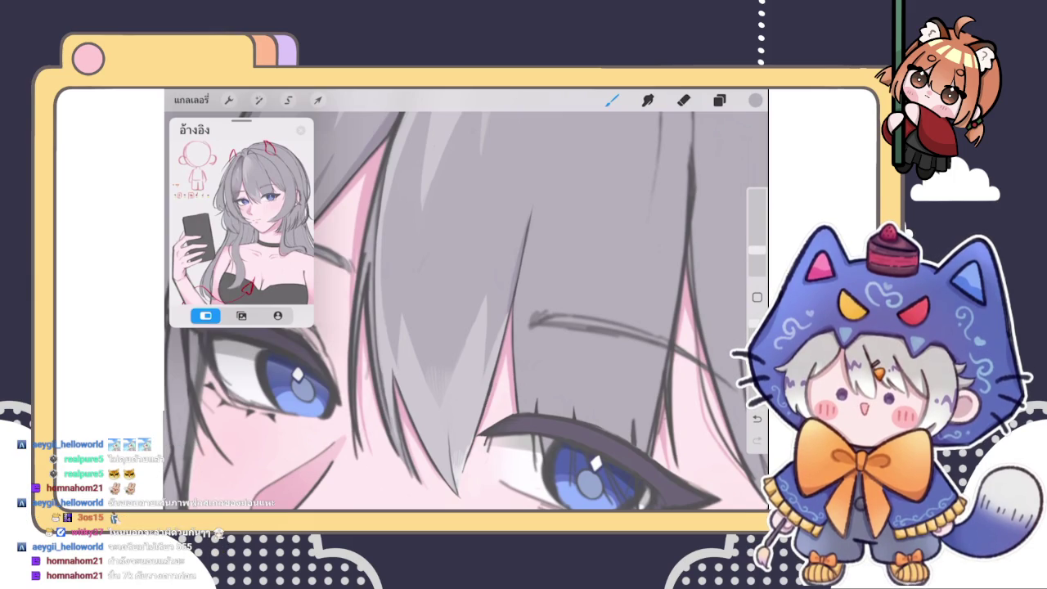
Undo the stray strokes and sketch two faint light strands on the bangs
{"action": "scroll", "coordinate": [467, 311], "scroll_direction": "down", "scroll_amount": 3}
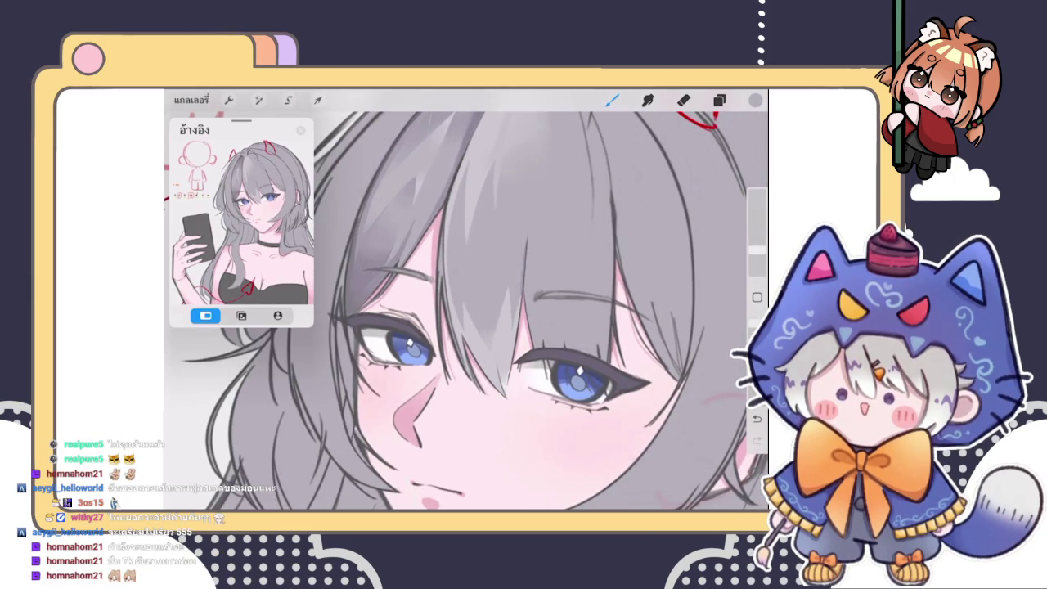
{"action": "scroll", "coordinate": [467, 311], "scroll_direction": "up", "scroll_amount": 3}
{"action": "scroll", "coordinate": [466, 311], "scroll_direction": "up", "scroll_amount": 2}
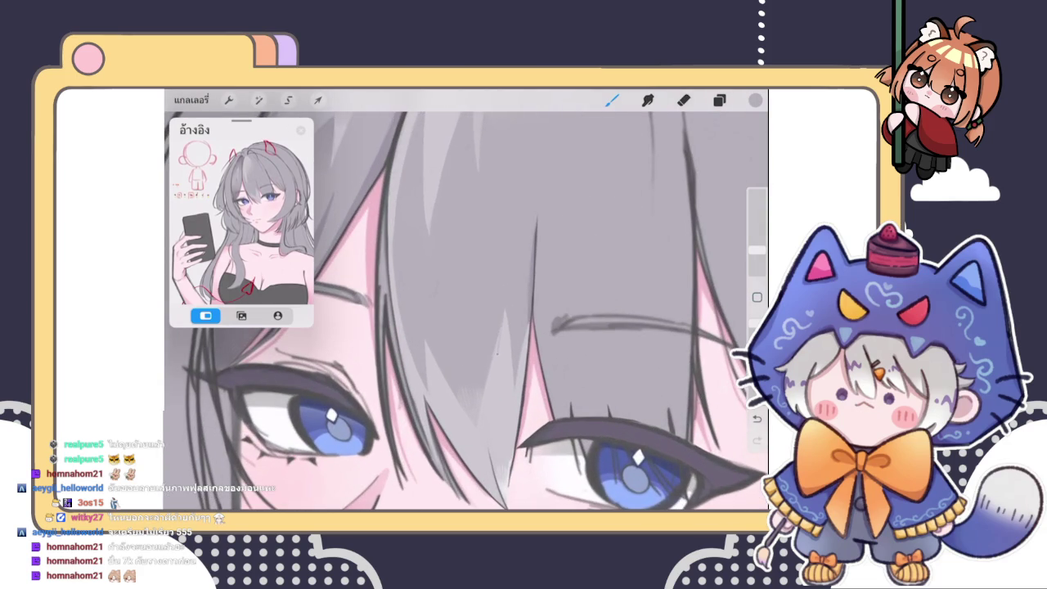
{"action": "scroll", "coordinate": [466, 311], "scroll_direction": "up", "scroll_amount": 3}
{"action": "key", "text": "ctrl+z"}
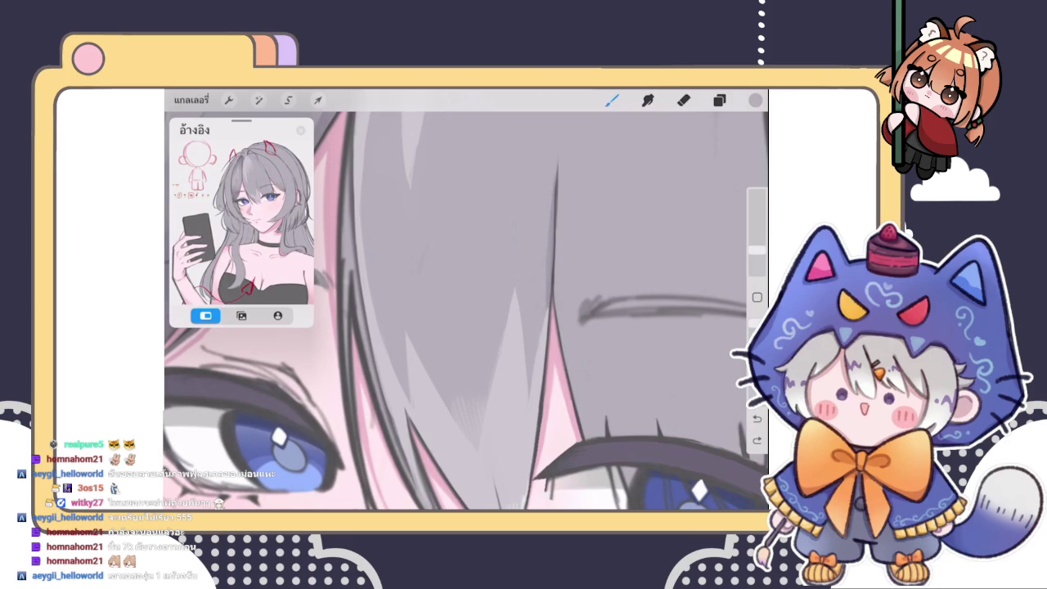
{"action": "left_click_drag", "start_coordinate": [501, 369], "coordinate": [517, 294]}
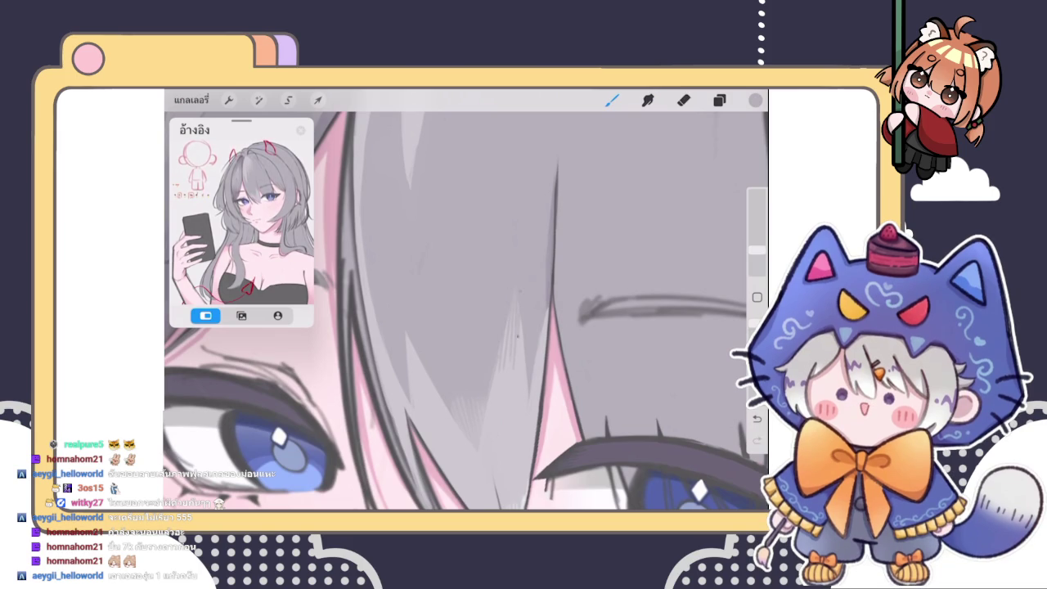
{"action": "key", "text": "ctrl+z"}
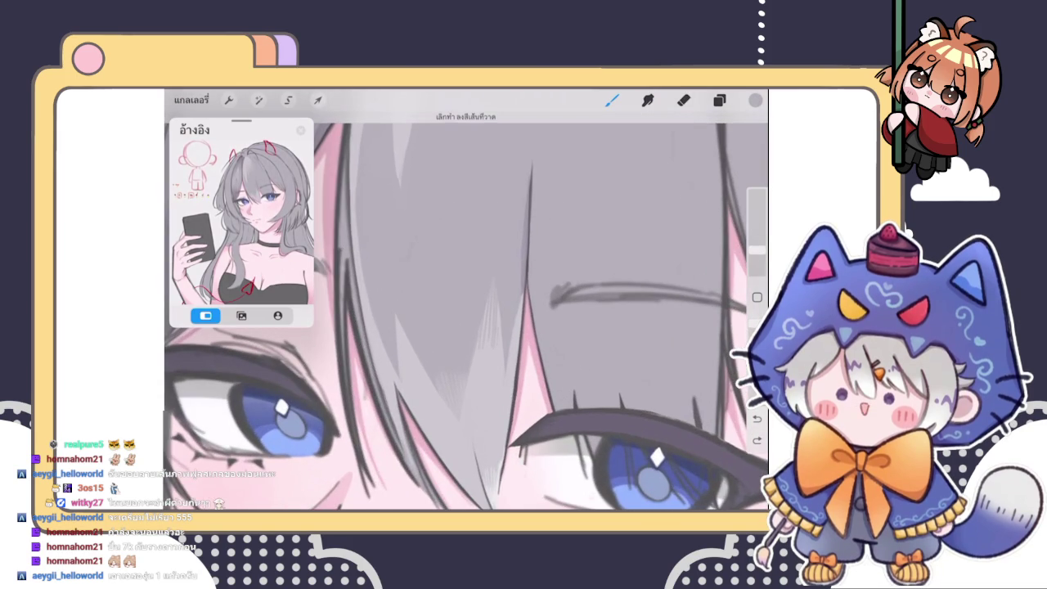
{"action": "left_click_drag", "start_coordinate": [491, 333], "coordinate": [492, 277]}
{"action": "left_click_drag", "start_coordinate": [488, 336], "coordinate": [487, 288]}
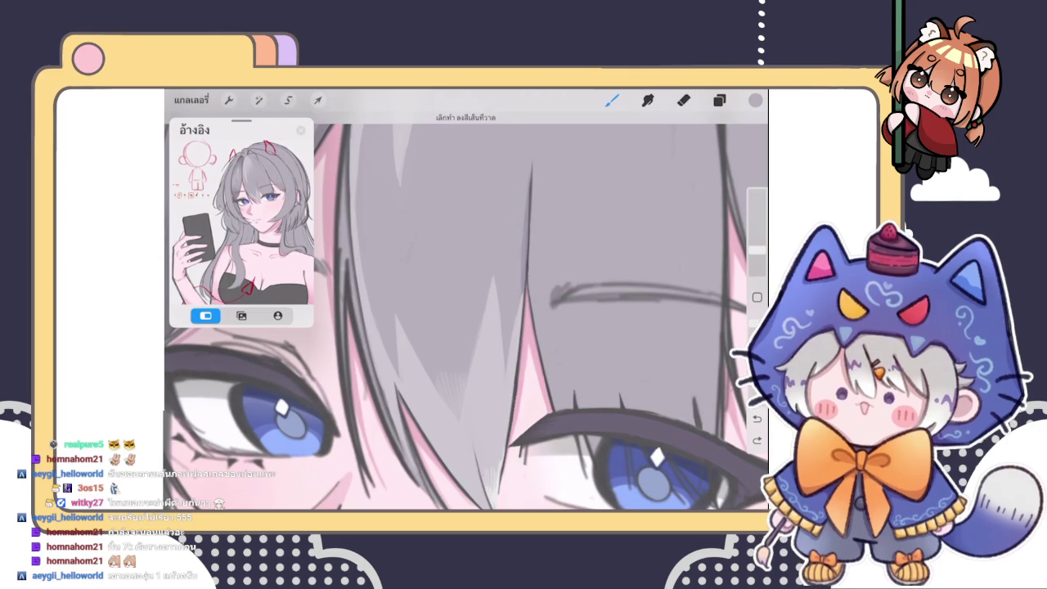
{"action": "key", "text": "e"}
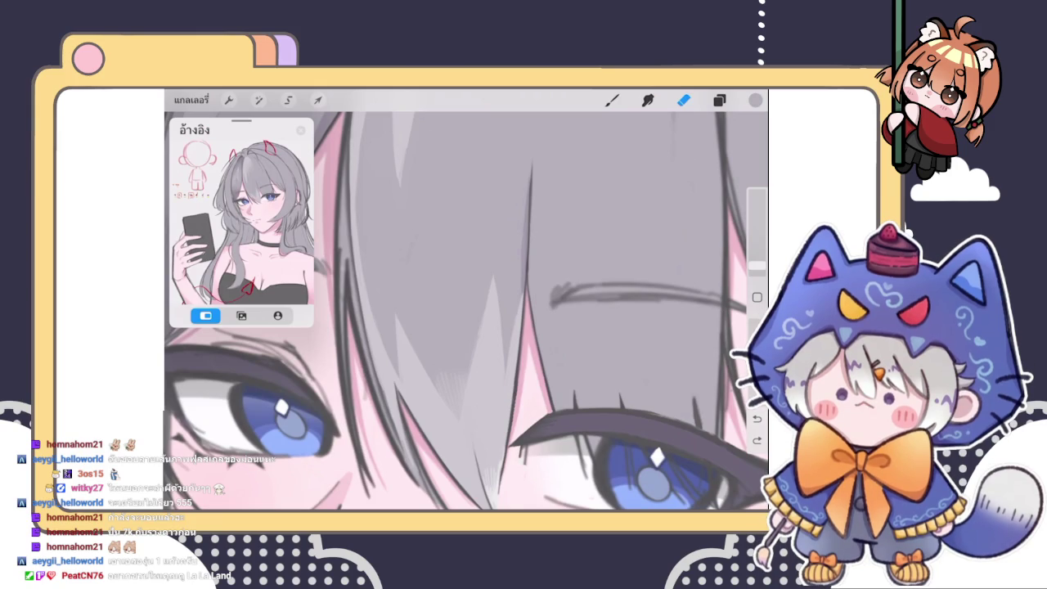
Sample a hair colour, pick purple, and paint short shading strokes along the bangs
{"action": "scroll", "coordinate": [466, 311], "scroll_direction": "down", "scroll_amount": 5}
{"action": "scroll", "coordinate": [466, 311], "scroll_direction": "up", "scroll_amount": 4}
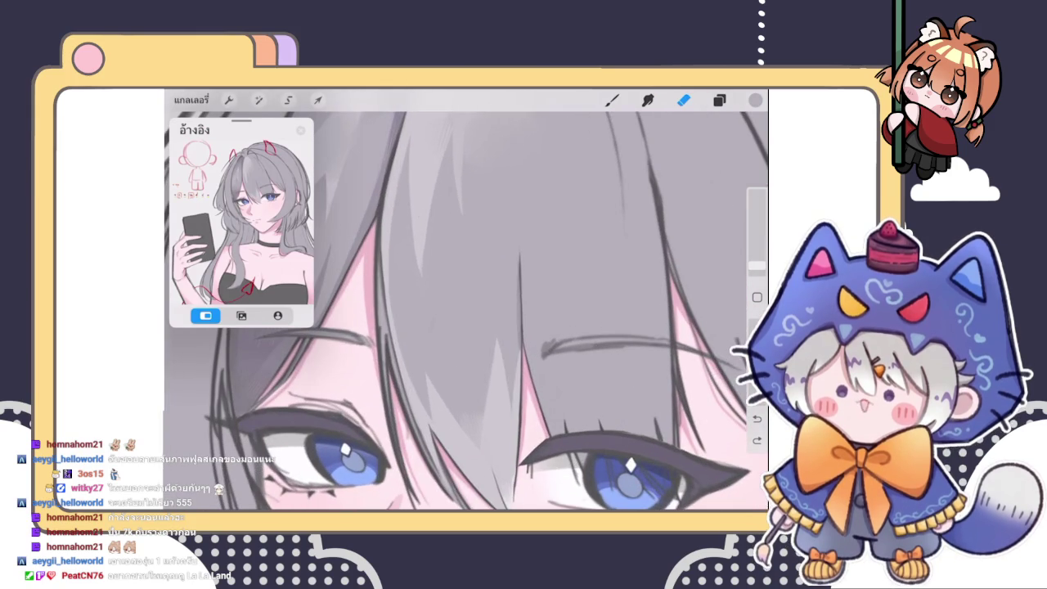
{"action": "left_click", "coordinate": [522, 362]}
{"action": "left_click", "coordinate": [755, 99]}
{"action": "left_click", "coordinate": [612, 99]}
{"action": "left_click_drag", "start_coordinate": [448, 141], "coordinate": [423, 305]}
{"action": "scroll", "coordinate": [466, 310], "scroll_direction": "down", "scroll_amount": 3}
{"action": "scroll", "coordinate": [467, 311], "scroll_direction": "up", "scroll_amount": 3}
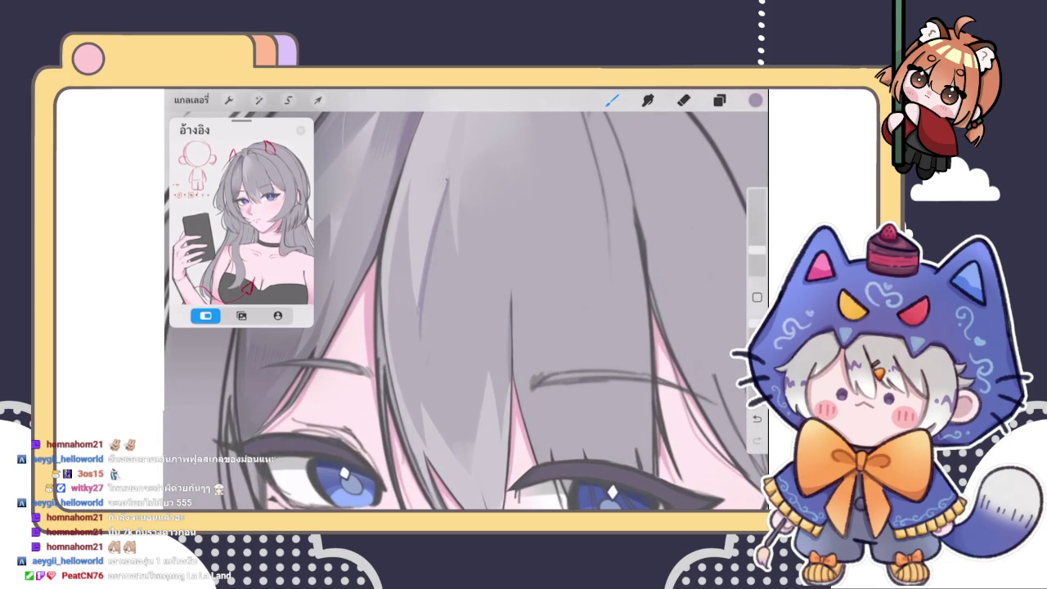
{"action": "mouse_move", "coordinate": [448, 217]}
{"action": "left_mouse_down"}
{"action": "mouse_move", "coordinate": [445, 253]}
{"action": "mouse_move", "coordinate": [435, 255]}
{"action": "left_mouse_up"}
{"action": "scroll", "coordinate": [446, 246], "scroll_direction": "up", "scroll_amount": 3}
{"action": "scroll", "coordinate": [446, 311], "scroll_direction": "down", "scroll_amount": 2}
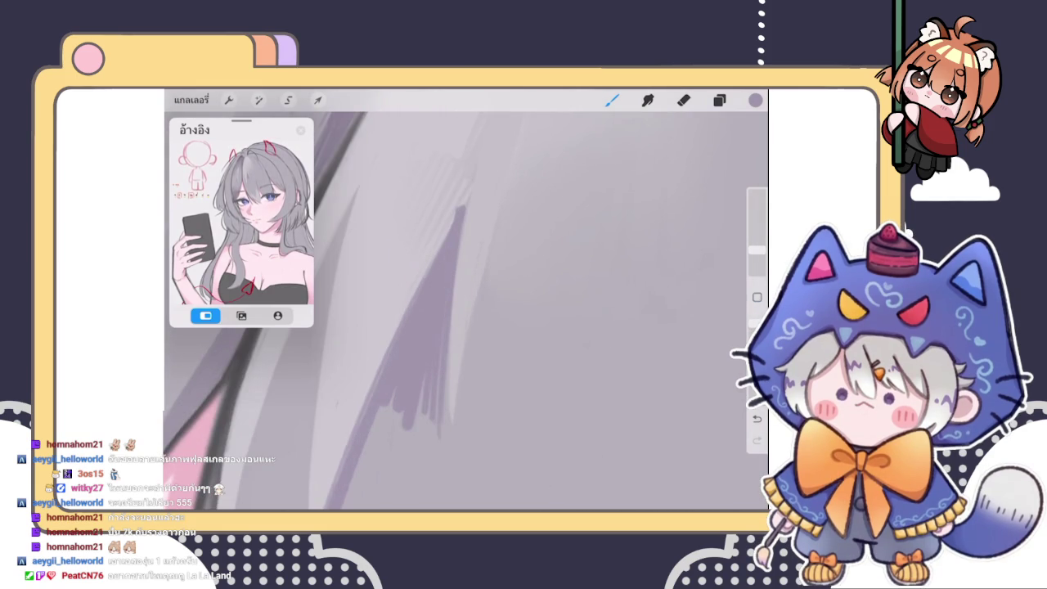
Eyedrop the purple-grey shading tone and hatch three dark strokes into the hair shadow
{"action": "left_click_drag", "start_coordinate": [434, 295], "coordinate": [458, 208]}
{"action": "left_click", "coordinate": [438, 242]}
{"action": "scroll", "coordinate": [445, 310], "scroll_direction": "down", "scroll_amount": 2}
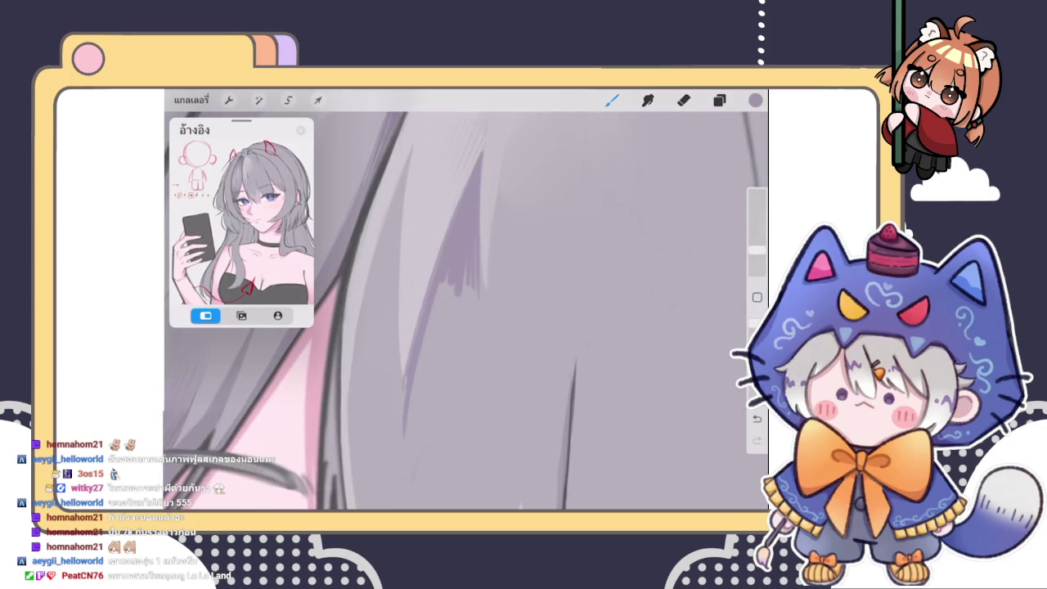
{"action": "mouse_move", "coordinate": [437, 295]}
{"action": "left_mouse_down"}
{"action": "mouse_move", "coordinate": [428, 331]}
{"action": "mouse_move", "coordinate": [445, 299]}
{"action": "mouse_move", "coordinate": [445, 332]}
{"action": "left_mouse_up"}
{"action": "left_click_drag", "start_coordinate": [479, 294], "coordinate": [474, 336]}
{"action": "left_click_drag", "start_coordinate": [469, 287], "coordinate": [463, 324]}
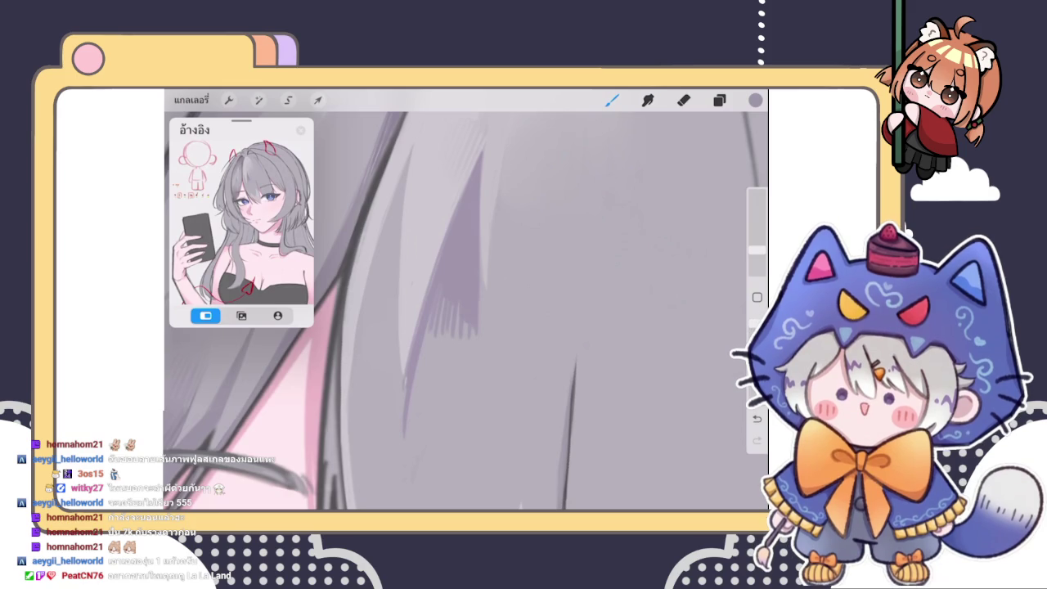
{"action": "scroll", "coordinate": [465, 300], "scroll_direction": "down", "scroll_amount": 5}
{"action": "scroll", "coordinate": [465, 299], "scroll_direction": "down", "scroll_amount": 2}
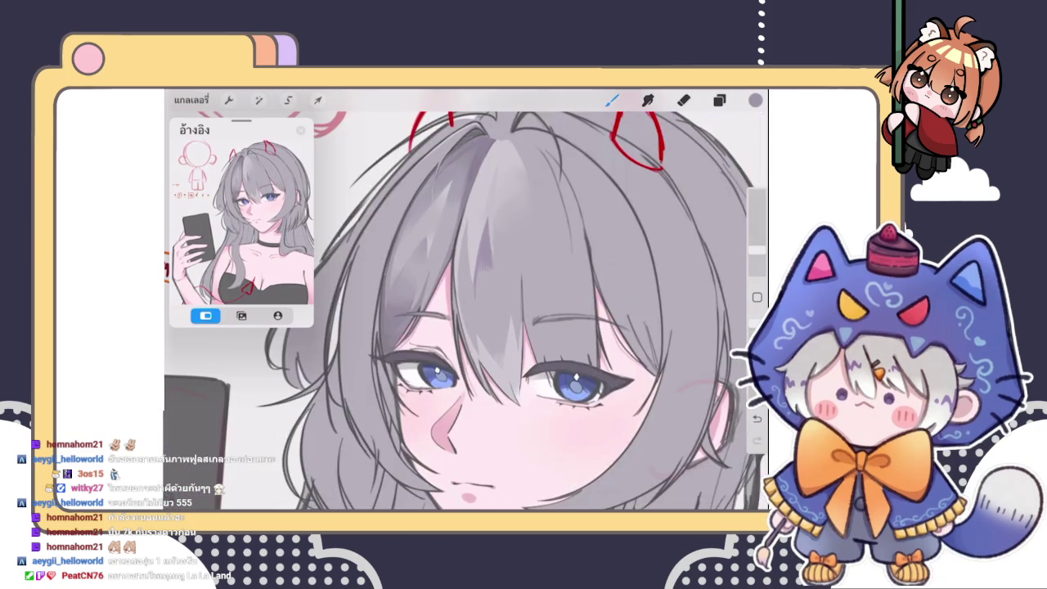
{"action": "scroll", "coordinate": [465, 299], "scroll_direction": "up", "scroll_amount": 5}
{"action": "scroll", "coordinate": [466, 300], "scroll_direction": "up", "scroll_amount": 2}
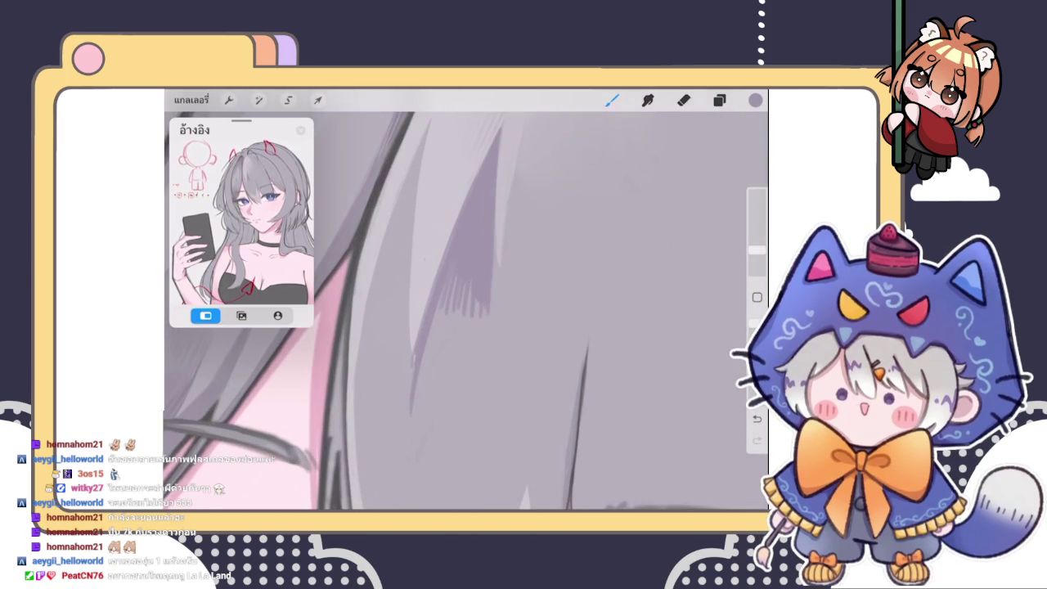
Resample purple-grey from the hatching and paint three longer hatching strokes across the hair
{"action": "left_click_drag", "start_coordinate": [446, 281], "coordinate": [419, 267]}
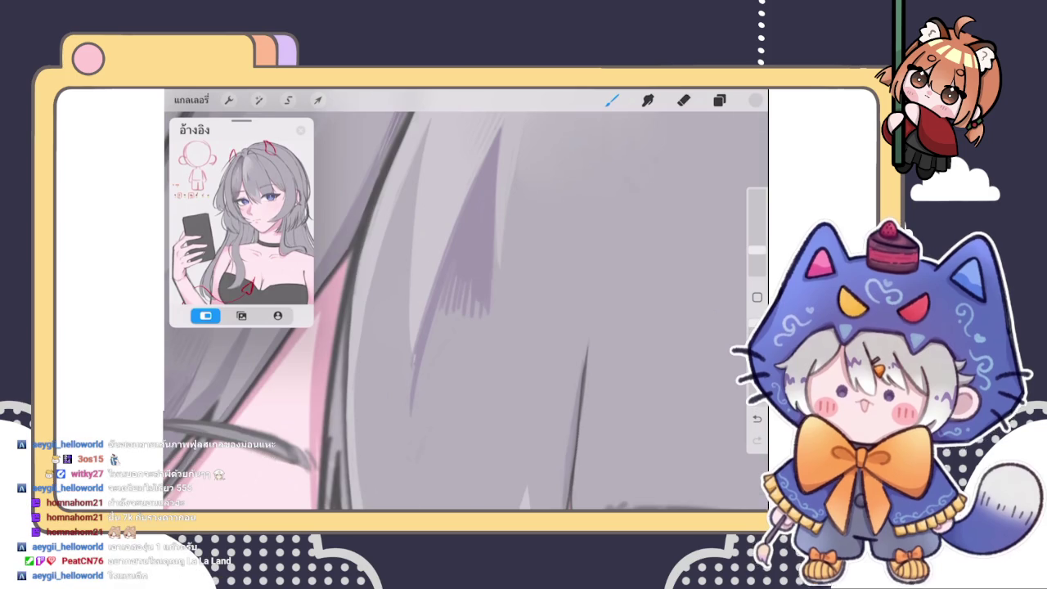
{"action": "scroll", "coordinate": [466, 299], "scroll_direction": "down", "scroll_amount": 2}
{"action": "scroll", "coordinate": [465, 299], "scroll_direction": "down", "scroll_amount": 3}
{"action": "scroll", "coordinate": [466, 299], "scroll_direction": "up", "scroll_amount": 5}
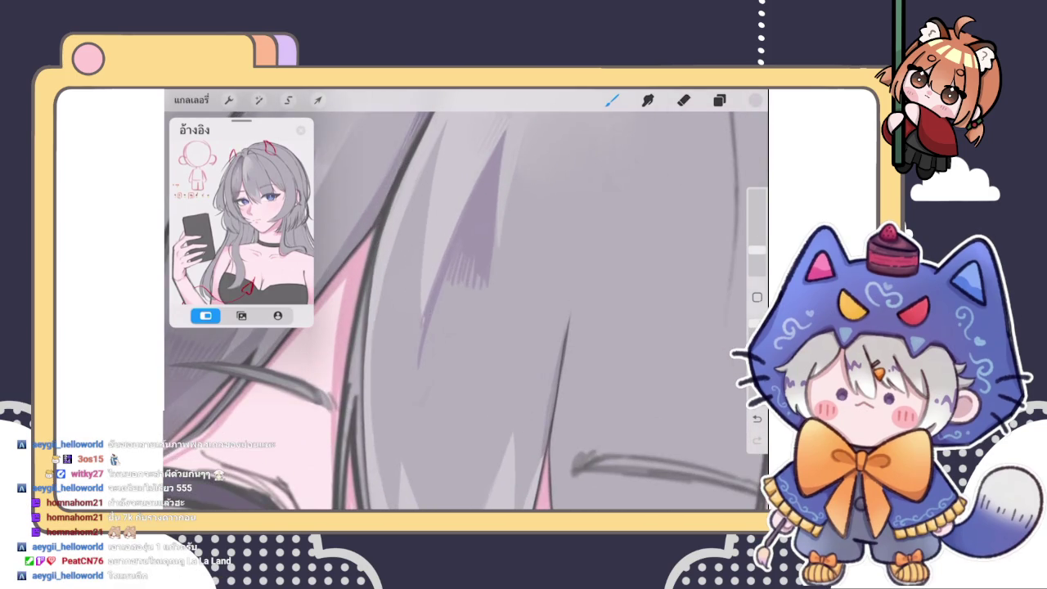
{"action": "left_click_drag", "start_coordinate": [427, 274], "coordinate": [477, 224]}
{"action": "scroll", "coordinate": [465, 300], "scroll_direction": "up", "scroll_amount": 2}
{"action": "scroll", "coordinate": [466, 299], "scroll_direction": "up", "scroll_amount": 2}
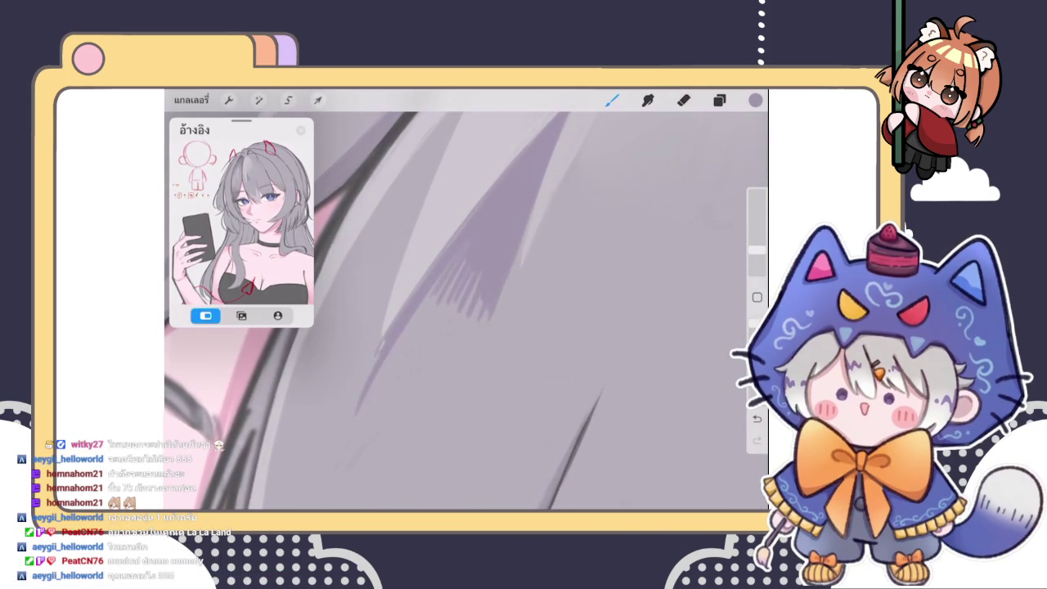
{"action": "mouse_move", "coordinate": [446, 274]}
{"action": "left_mouse_down"}
{"action": "mouse_move", "coordinate": [391, 368]}
{"action": "mouse_move", "coordinate": [419, 365]}
{"action": "left_mouse_up"}
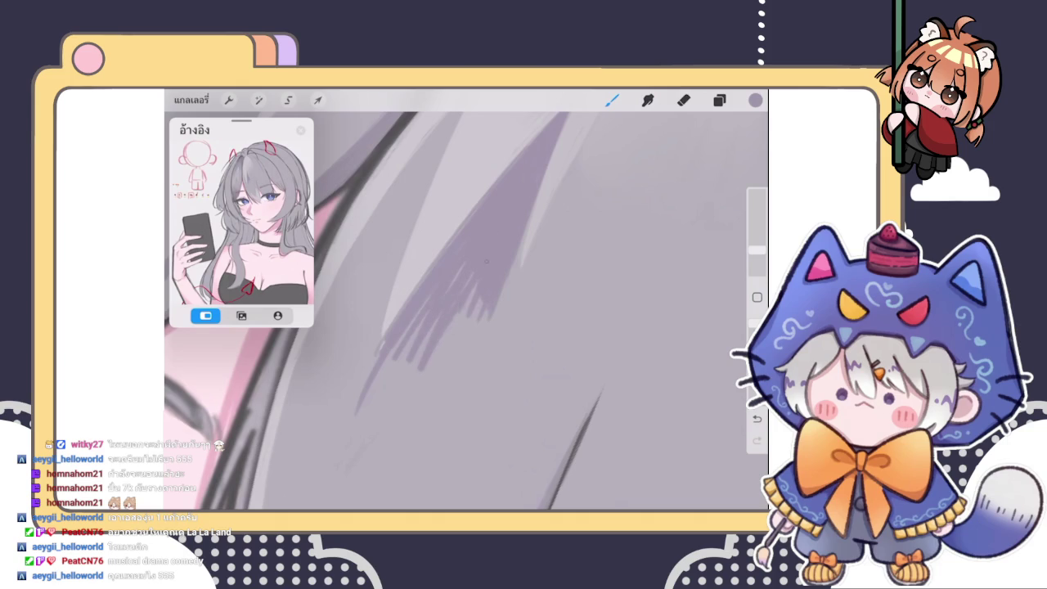
{"action": "left_click_drag", "start_coordinate": [482, 293], "coordinate": [448, 365]}
{"action": "mouse_move", "coordinate": [486, 315]}
{"action": "left_mouse_down"}
{"action": "mouse_move", "coordinate": [467, 361]}
{"action": "mouse_move", "coordinate": [455, 346]}
{"action": "left_mouse_up"}
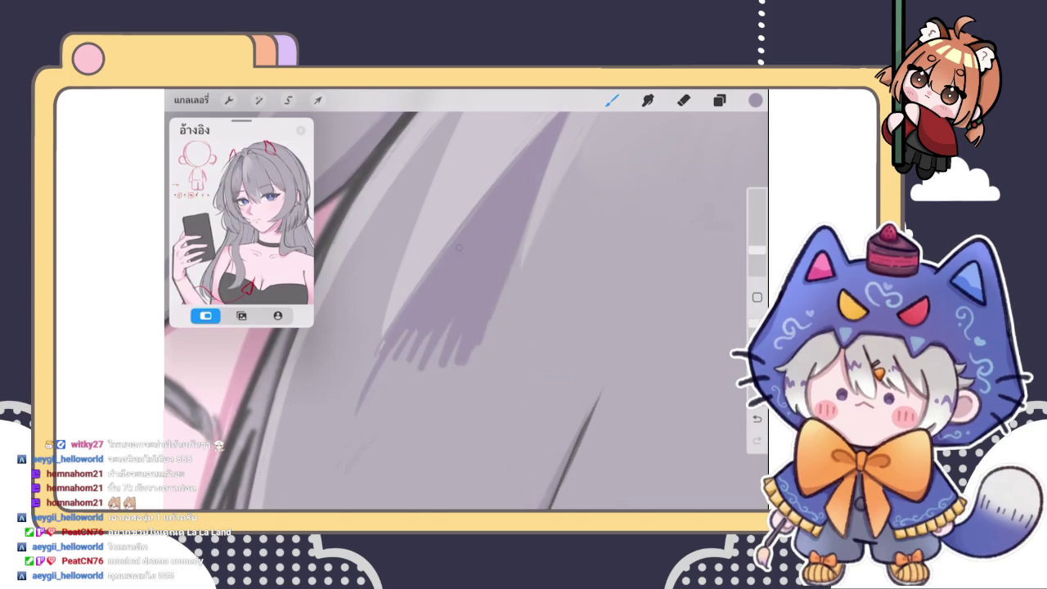
{"action": "scroll", "coordinate": [466, 310], "scroll_direction": "down", "scroll_amount": 3}
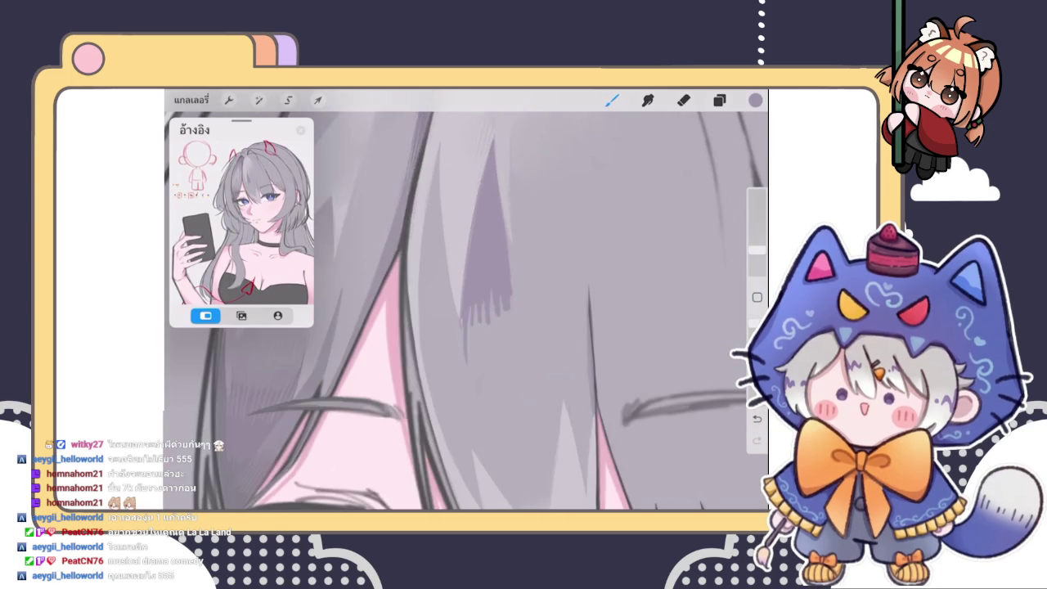
{"action": "scroll", "coordinate": [466, 311], "scroll_direction": "up", "scroll_amount": 5}
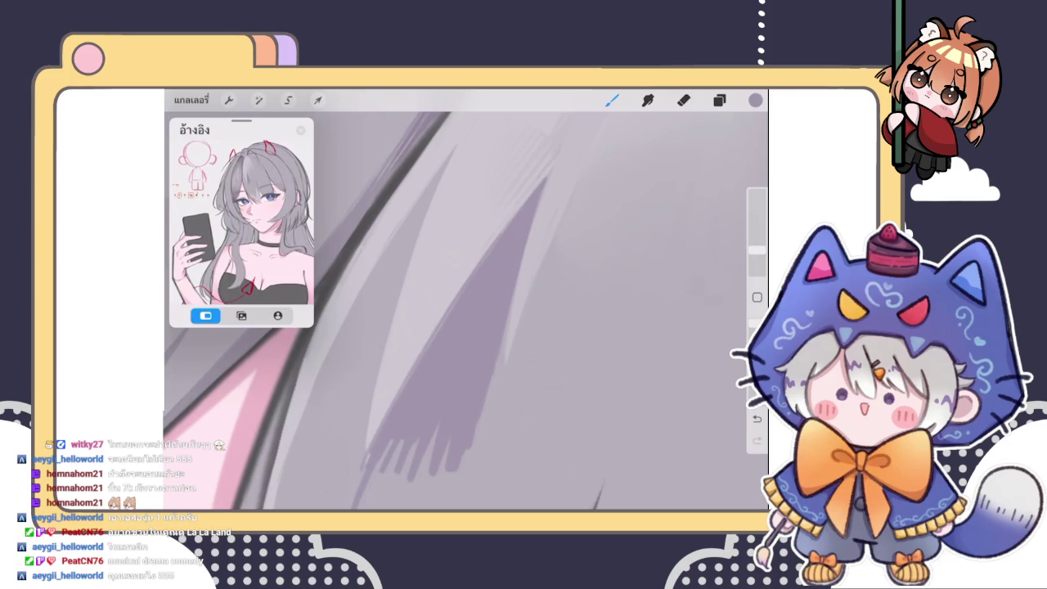
Pick a darker grey from the hair and hatch dark purple strokes into the strands
{"action": "left_click_drag", "start_coordinate": [520, 179], "coordinate": [455, 235]}
{"action": "scroll", "coordinate": [467, 311], "scroll_direction": "down", "scroll_amount": 2}
{"action": "scroll", "coordinate": [466, 311], "scroll_direction": "down", "scroll_amount": 2}
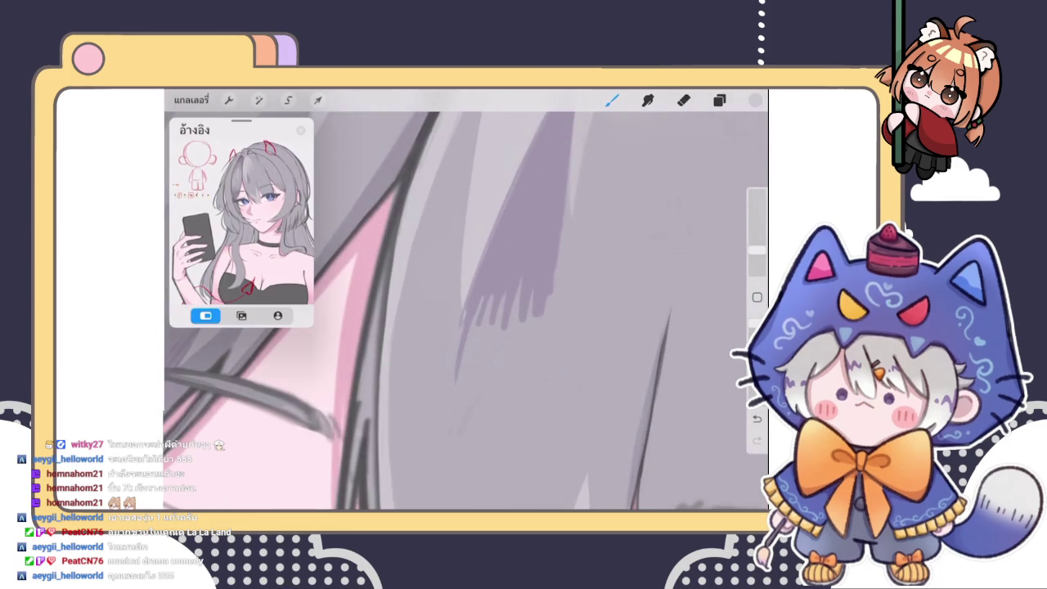
{"action": "left_click", "coordinate": [506, 217]}
{"action": "mouse_move", "coordinate": [480, 298]}
{"action": "left_mouse_down"}
{"action": "mouse_move", "coordinate": [466, 357]}
{"action": "mouse_move", "coordinate": [474, 364]}
{"action": "left_mouse_up"}
{"action": "left_click_drag", "start_coordinate": [502, 311], "coordinate": [487, 366]}
{"action": "mouse_move", "coordinate": [517, 309]}
{"action": "left_mouse_down"}
{"action": "mouse_move", "coordinate": [497, 356]}
{"action": "mouse_move", "coordinate": [506, 342]}
{"action": "left_mouse_up"}
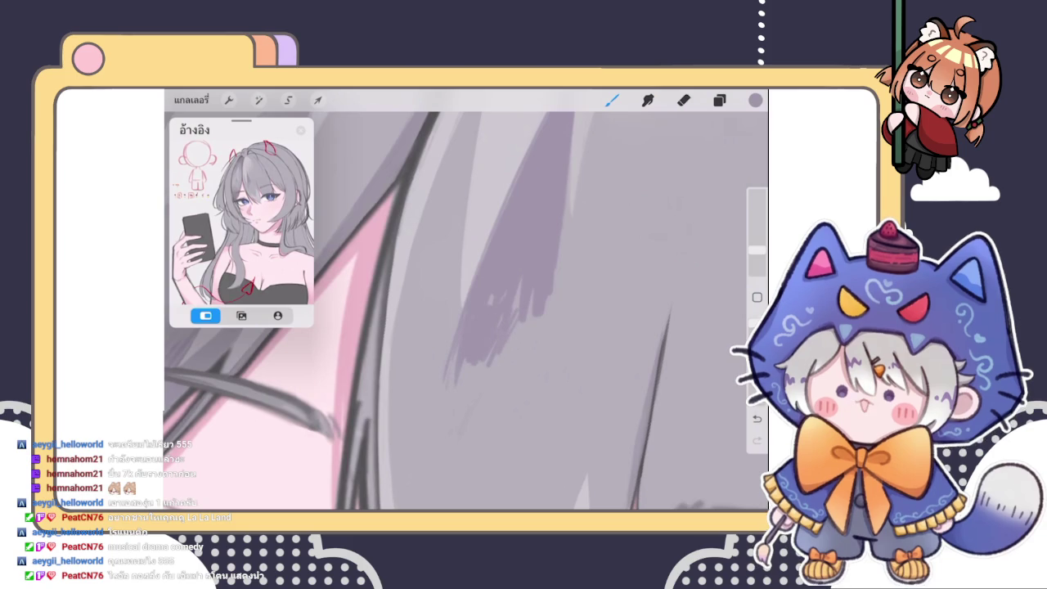
{"action": "scroll", "coordinate": [466, 311], "scroll_direction": "down", "scroll_amount": 3}
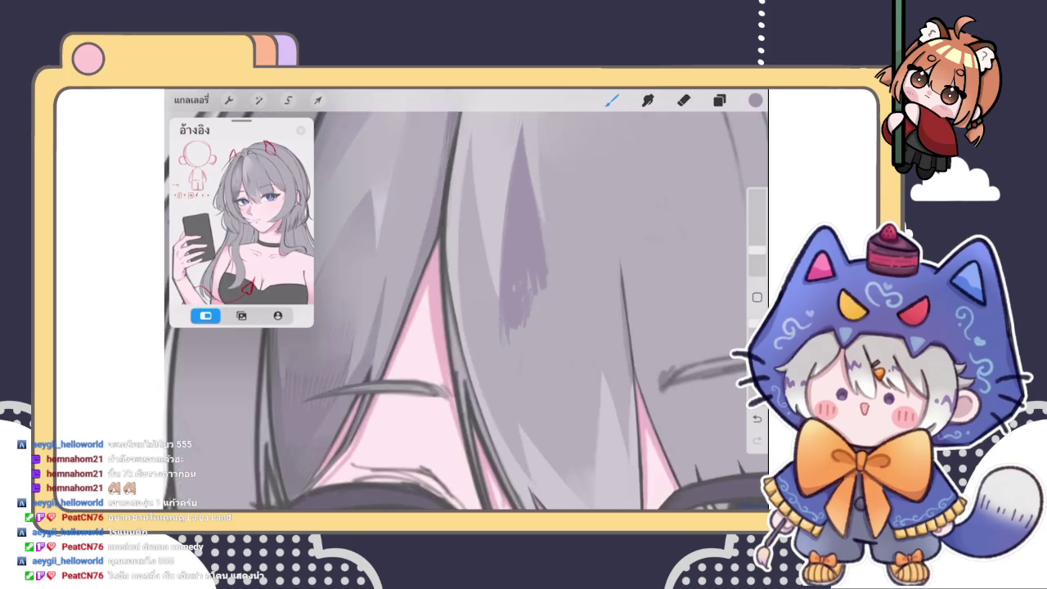
{"action": "scroll", "coordinate": [466, 311], "scroll_direction": "up", "scroll_amount": 3}
Extend the dark purple hatching across further strands with small marks
{"action": "left_click_drag", "start_coordinate": [514, 282], "coordinate": [504, 321]}
{"action": "left_click_drag", "start_coordinate": [520, 285], "coordinate": [507, 335]}
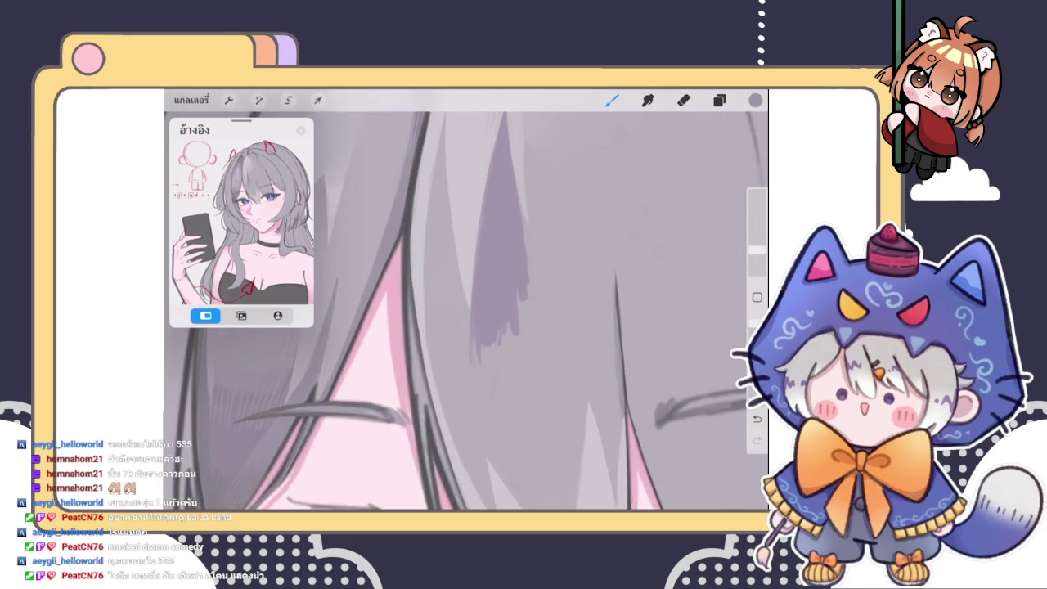
{"action": "left_click_drag", "start_coordinate": [535, 286], "coordinate": [527, 332]}
{"action": "mouse_move", "coordinate": [532, 295]}
{"action": "left_mouse_down"}
{"action": "mouse_move", "coordinate": [520, 334]}
{"action": "mouse_move", "coordinate": [498, 349]}
{"action": "left_mouse_up"}
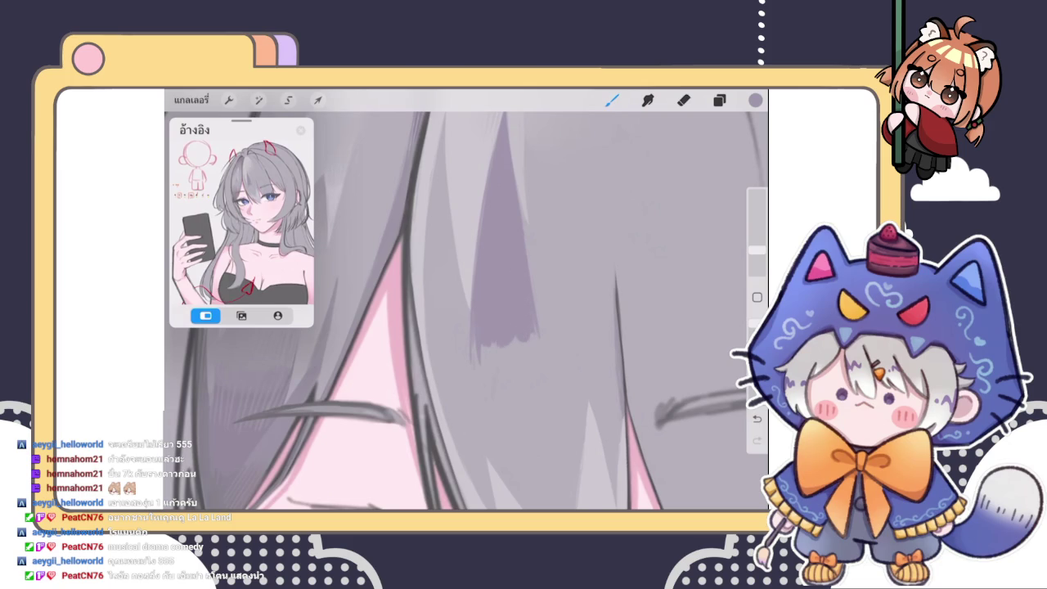
{"action": "scroll", "coordinate": [466, 310], "scroll_direction": "down", "scroll_amount": 3}
{"action": "scroll", "coordinate": [466, 311], "scroll_direction": "down", "scroll_amount": 3}
{"action": "scroll", "coordinate": [466, 311], "scroll_direction": "up", "scroll_amount": 3}
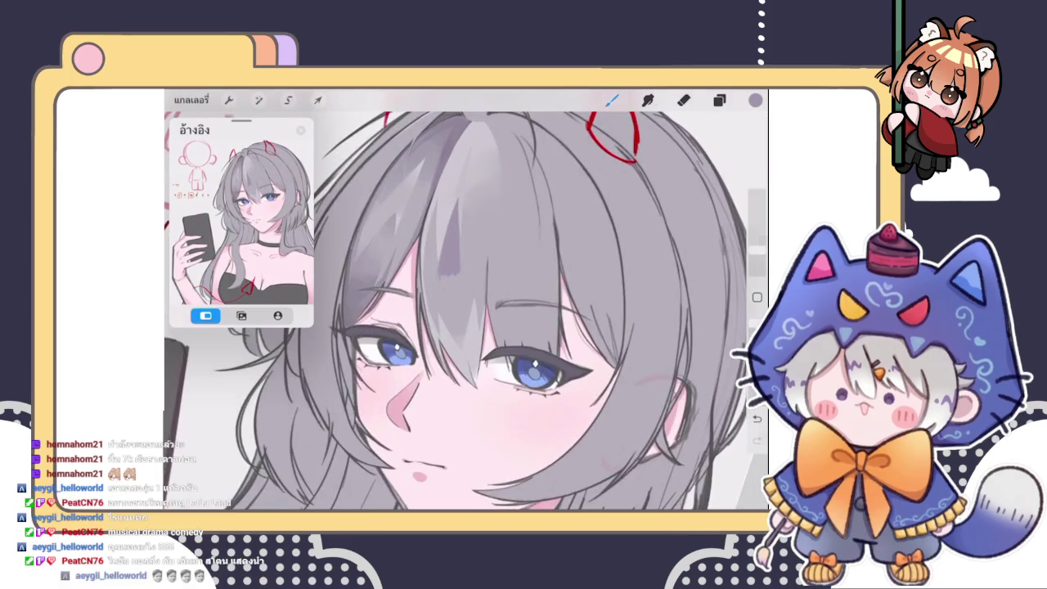
{"action": "scroll", "coordinate": [467, 311], "scroll_direction": "up", "scroll_amount": 3}
{"action": "scroll", "coordinate": [466, 311], "scroll_direction": "up", "scroll_amount": 2}
Undo the first fill, ColorDrop a lighter grey into the hair, and extend the purple shadow
{"action": "left_click", "coordinate": [755, 100]}
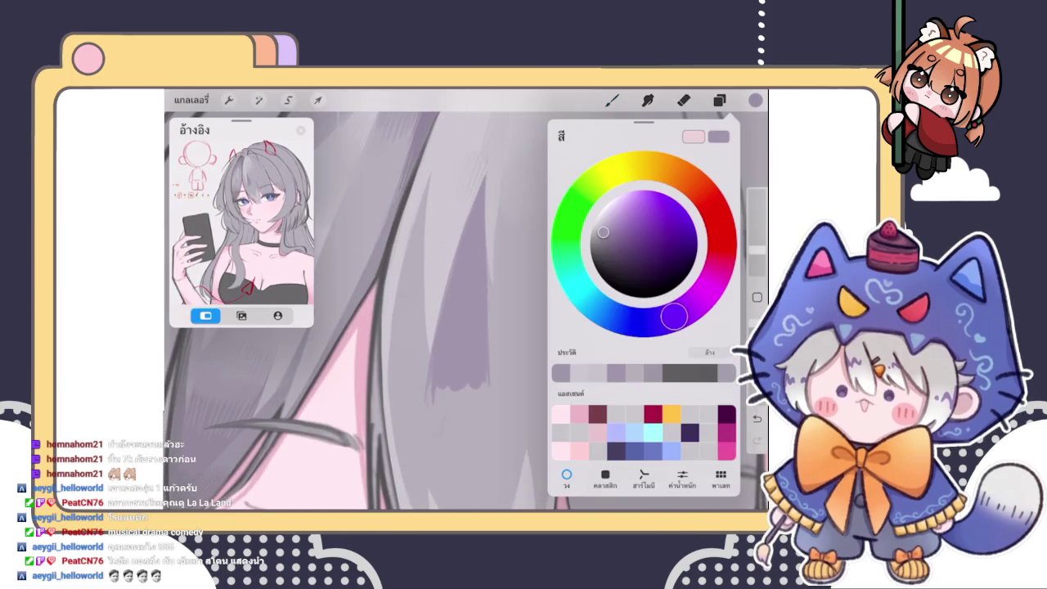
{"action": "left_click_drag", "start_coordinate": [755, 99], "coordinate": [621, 245]}
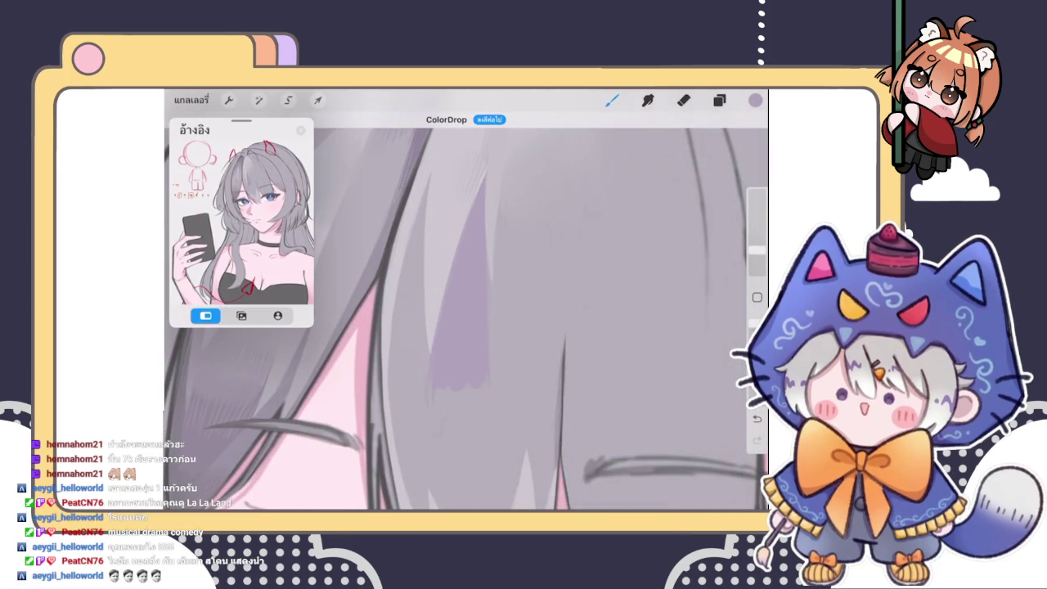
{"action": "key", "text": "ctrl+z"}
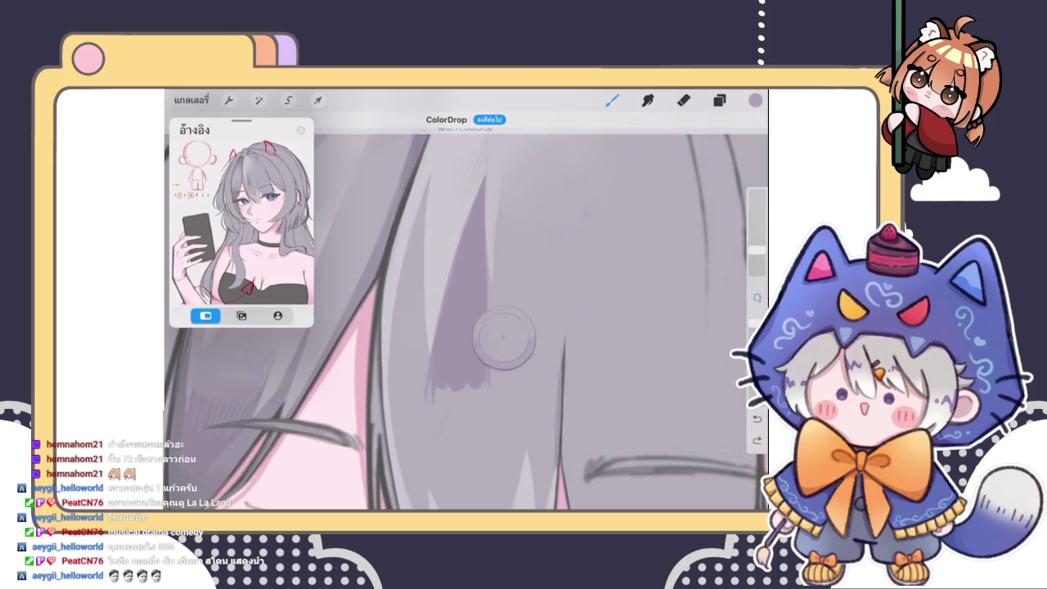
{"action": "left_click", "coordinate": [755, 99]}
{"action": "left_click_drag", "start_coordinate": [610, 242], "coordinate": [600, 231]}
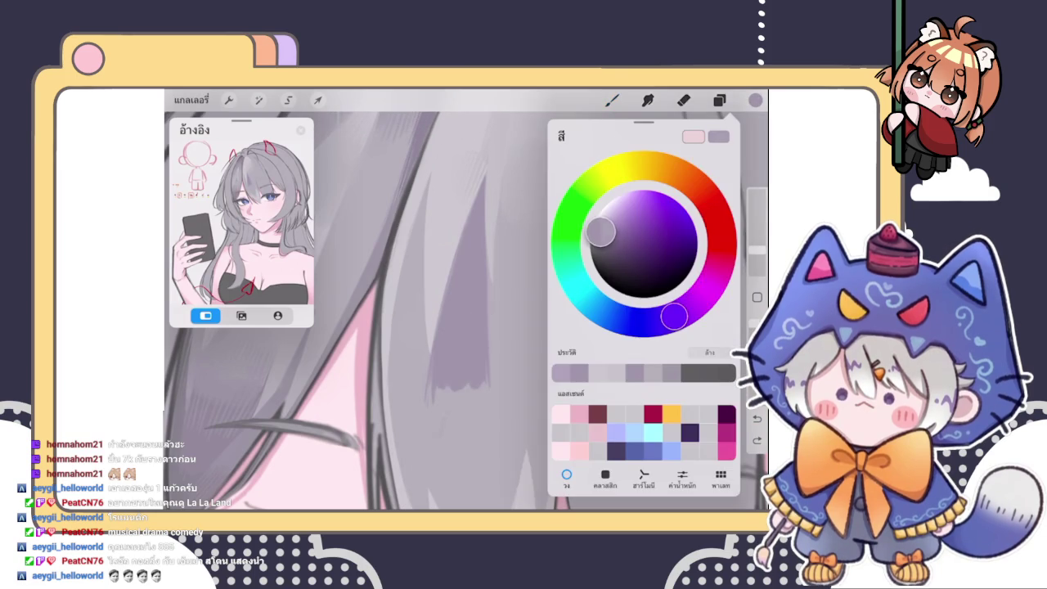
{"action": "left_click_drag", "start_coordinate": [755, 100], "coordinate": [462, 337]}
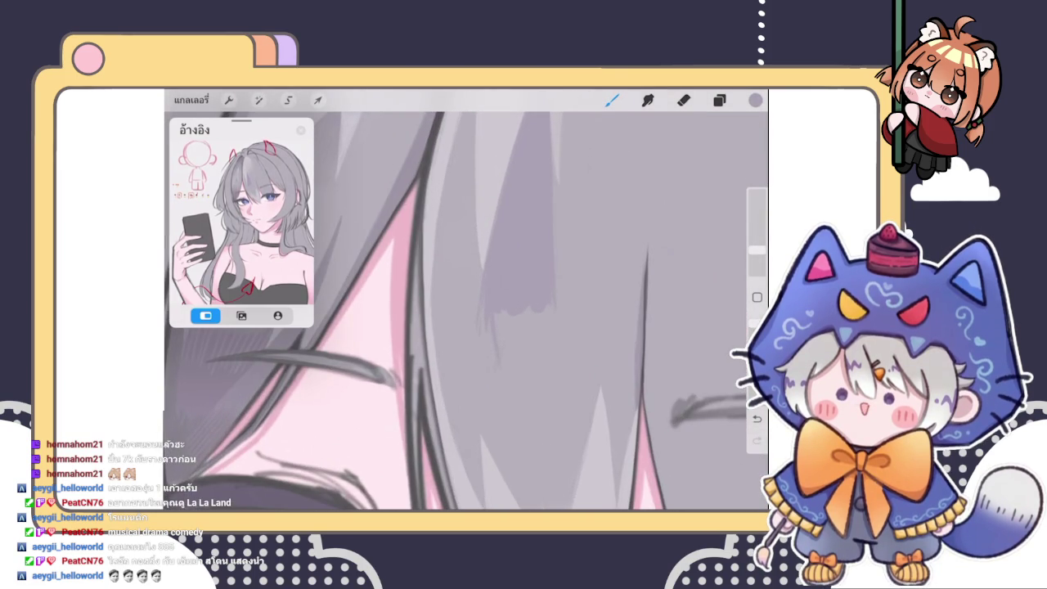
{"action": "left_click_drag", "start_coordinate": [504, 310], "coordinate": [503, 357]}
Blend the purple hair shadow with an enlarged Smudge brush, softening its upper and lower parts
{"action": "left_click", "coordinate": [648, 99]}
{"action": "mouse_move", "coordinate": [495, 301]}
{"action": "left_mouse_down"}
{"action": "mouse_move", "coordinate": [482, 328]}
{"action": "mouse_move", "coordinate": [527, 304]}
{"action": "left_mouse_up"}
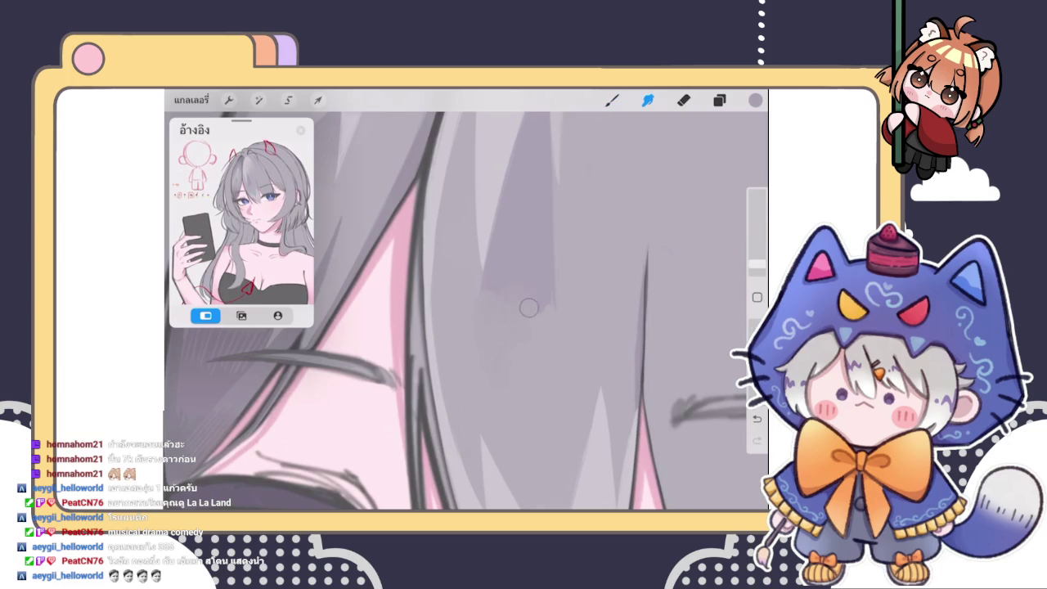
{"action": "left_click_drag", "start_coordinate": [757, 265], "coordinate": [756, 259]}
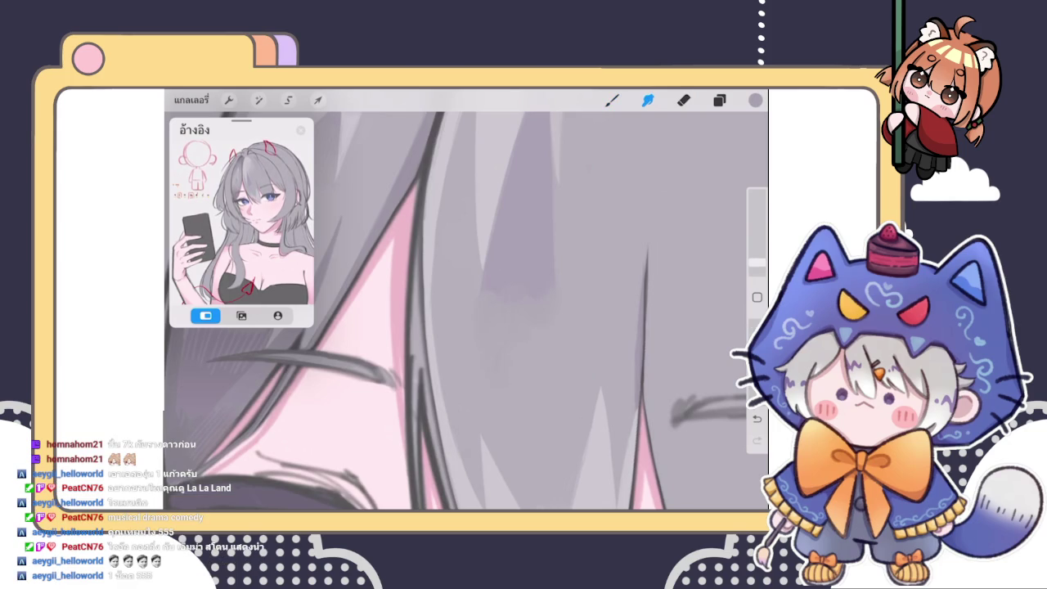
{"action": "left_click_drag", "start_coordinate": [480, 327], "coordinate": [535, 276]}
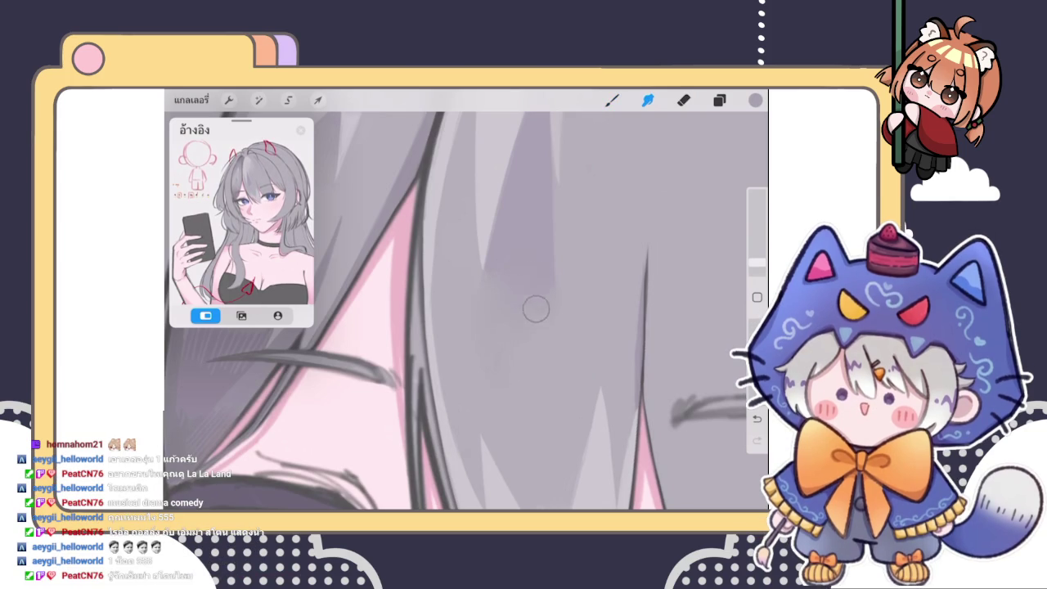
{"action": "mouse_move", "coordinate": [532, 323]}
{"action": "left_mouse_down"}
{"action": "mouse_move", "coordinate": [502, 368]}
{"action": "mouse_move", "coordinate": [491, 344]}
{"action": "left_mouse_up"}
{"action": "scroll", "coordinate": [465, 311], "scroll_direction": "down", "scroll_amount": 3}
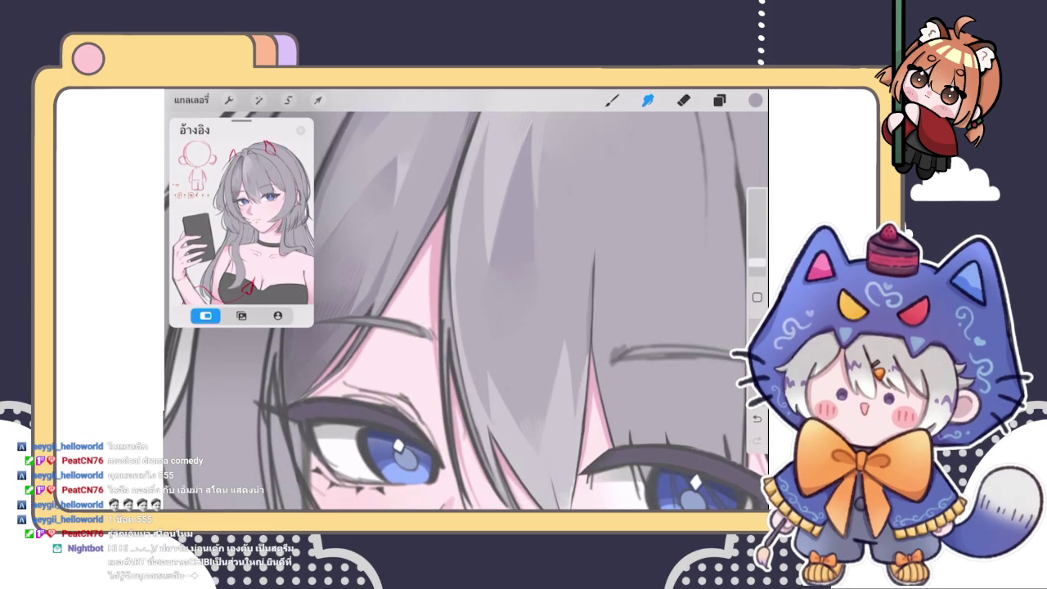
{"action": "scroll", "coordinate": [466, 311], "scroll_direction": "up", "scroll_amount": 2}
Sample the hair colour and review the blended bangs, toggling between Smudge and Brush
{"action": "left_click", "coordinate": [612, 100]}
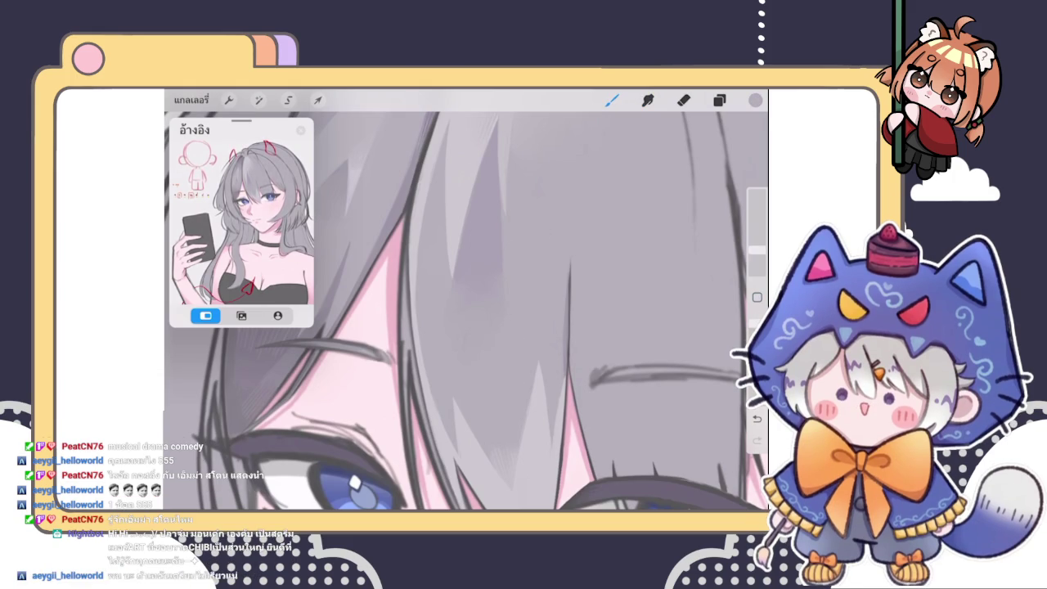
{"action": "scroll", "coordinate": [465, 311], "scroll_direction": "down", "scroll_amount": 2}
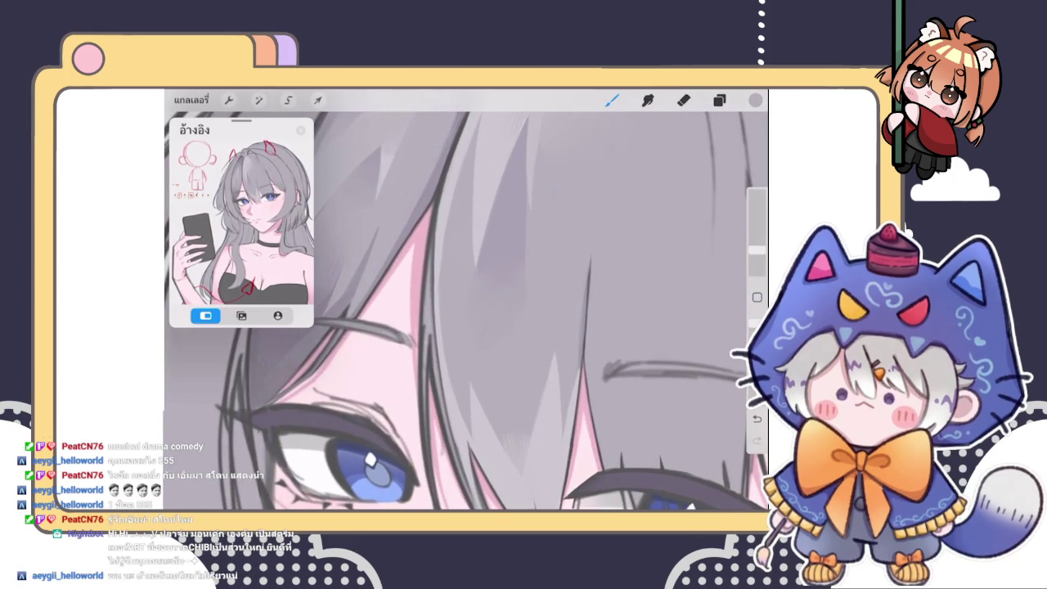
{"action": "scroll", "coordinate": [466, 301], "scroll_direction": "down", "scroll_amount": 2}
{"action": "scroll", "coordinate": [465, 301], "scroll_direction": "up", "scroll_amount": 3}
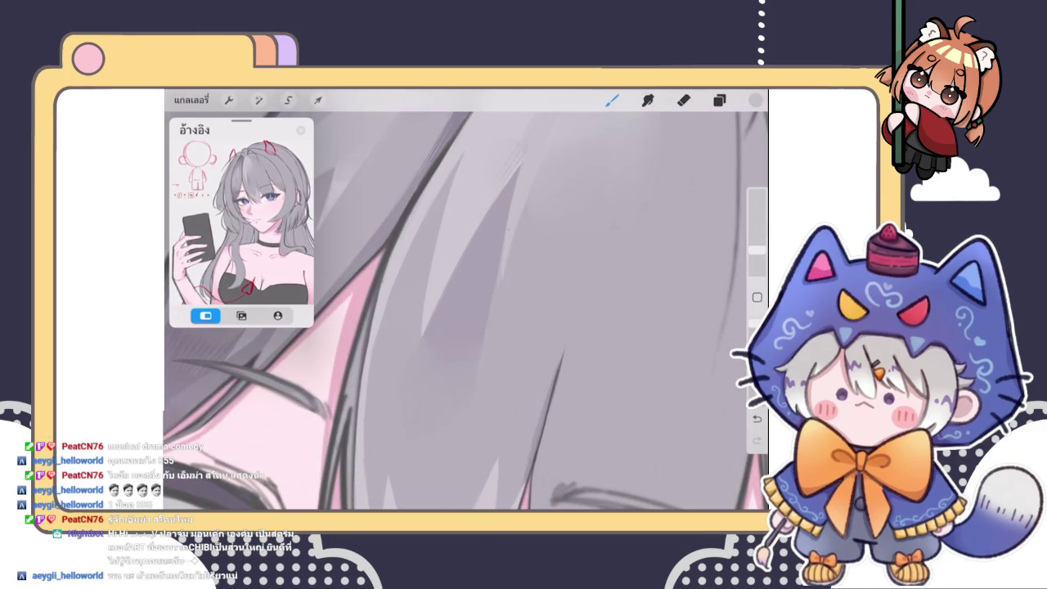
{"action": "left_click", "coordinate": [512, 242]}
{"action": "scroll", "coordinate": [465, 311], "scroll_direction": "down", "scroll_amount": 3}
{"action": "scroll", "coordinate": [466, 311], "scroll_direction": "down", "scroll_amount": 2}
{"action": "scroll", "coordinate": [465, 311], "scroll_direction": "down", "scroll_amount": 1}
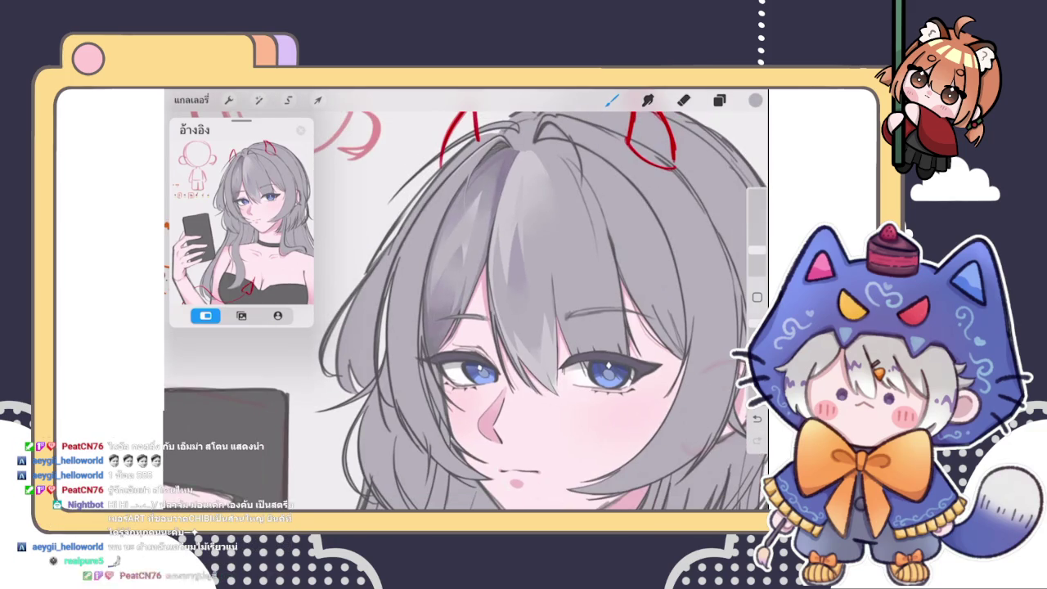
{"action": "scroll", "coordinate": [532, 311], "scroll_direction": "up", "scroll_amount": 2}
{"action": "scroll", "coordinate": [532, 311], "scroll_direction": "up", "scroll_amount": 2}
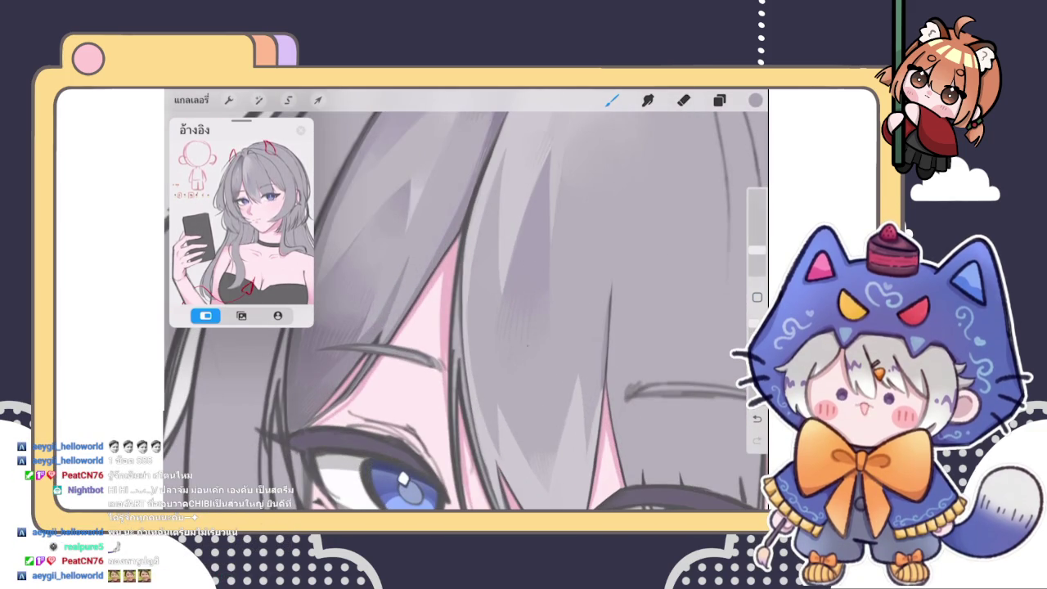
{"action": "scroll", "coordinate": [466, 311], "scroll_direction": "down", "scroll_amount": 2}
{"action": "scroll", "coordinate": [466, 310], "scroll_direction": "down", "scroll_amount": 2}
{"action": "scroll", "coordinate": [466, 311], "scroll_direction": "down", "scroll_amount": 2}
{"action": "scroll", "coordinate": [466, 311], "scroll_direction": "down", "scroll_amount": 1}
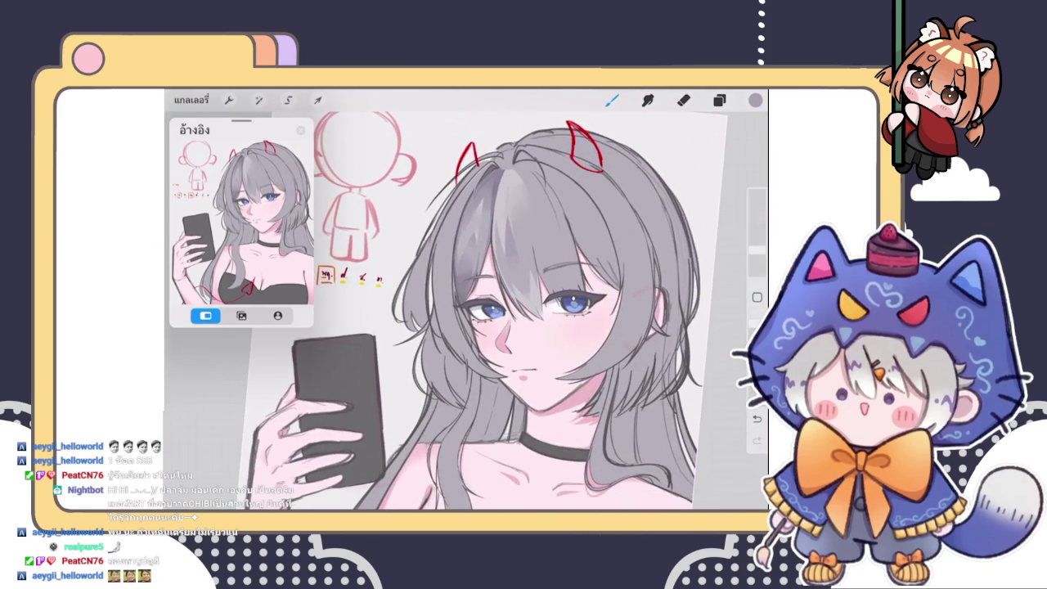
{"action": "scroll", "coordinate": [466, 311], "scroll_direction": "up", "scroll_amount": 1}
{"action": "scroll", "coordinate": [466, 311], "scroll_direction": "up", "scroll_amount": 3}
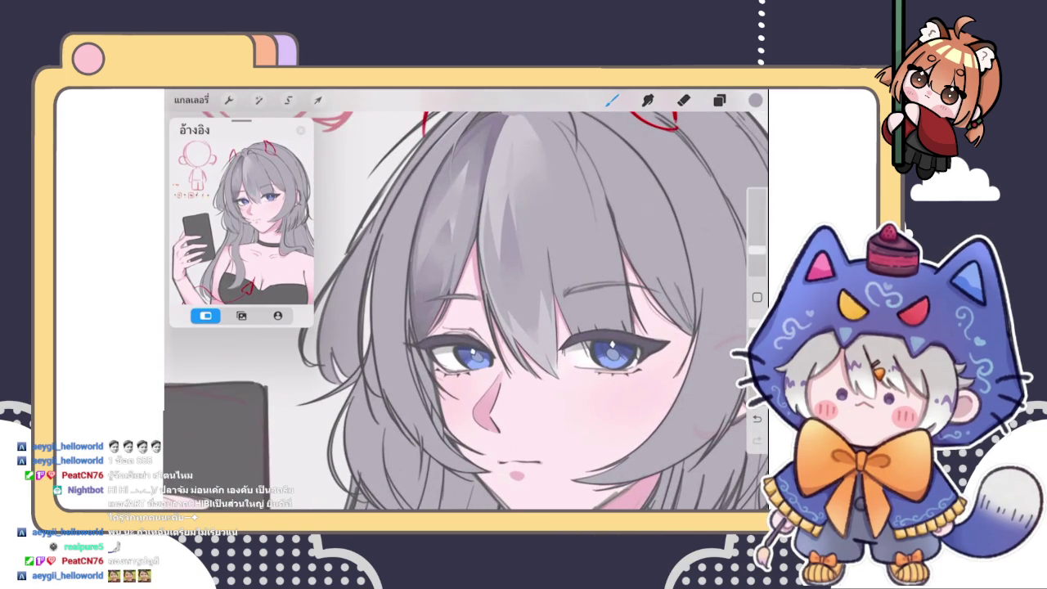
{"action": "scroll", "coordinate": [548, 341], "scroll_direction": "up", "scroll_amount": 2}
{"action": "scroll", "coordinate": [548, 342], "scroll_direction": "up", "scroll_amount": 2}
{"action": "scroll", "coordinate": [548, 341], "scroll_direction": "up", "scroll_amount": 1}
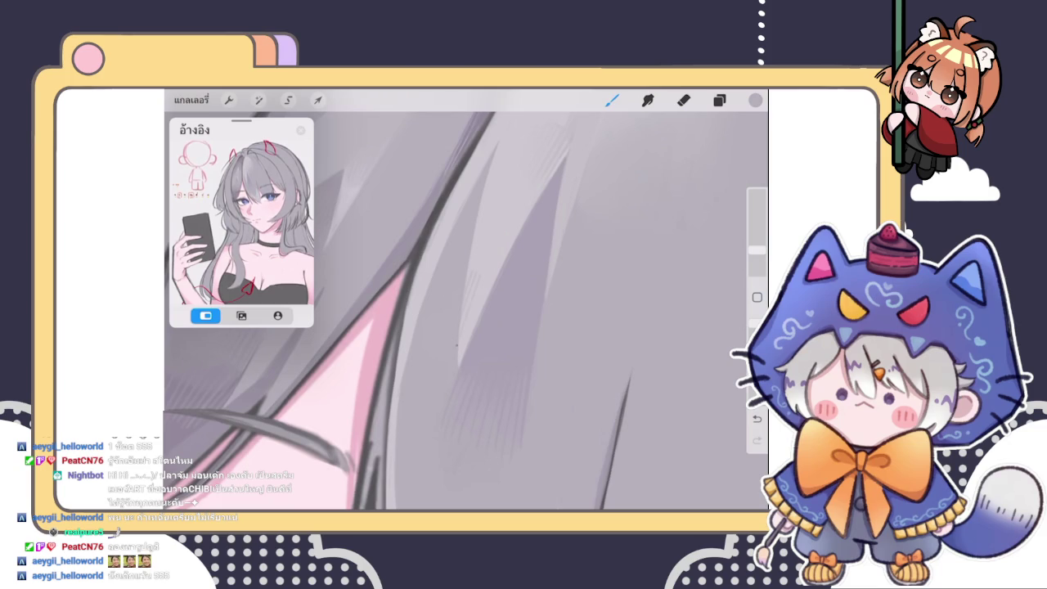
{"action": "key", "text": "s"}
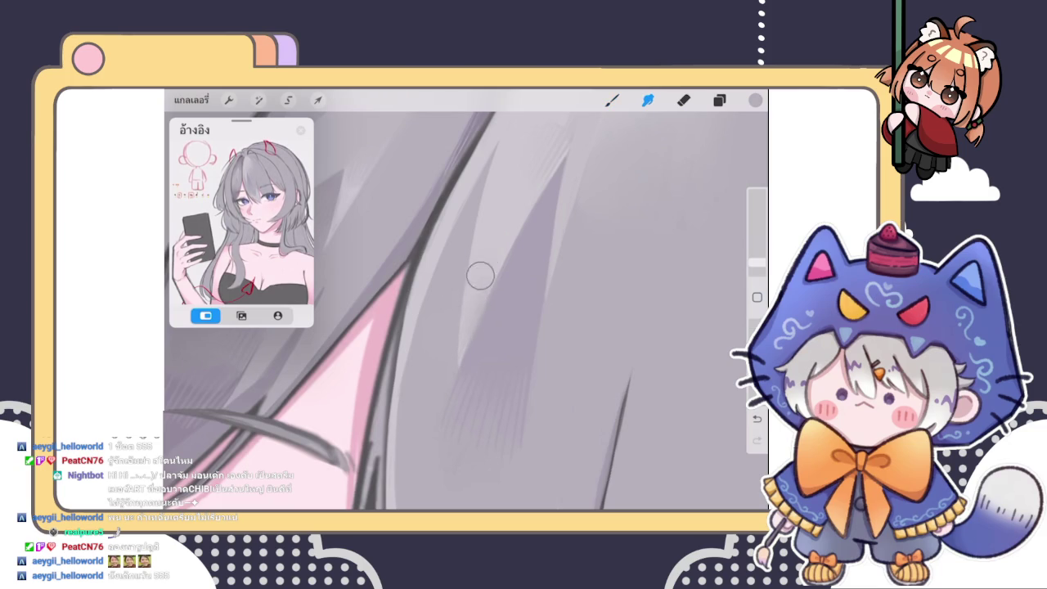
{"action": "key", "text": "b"}
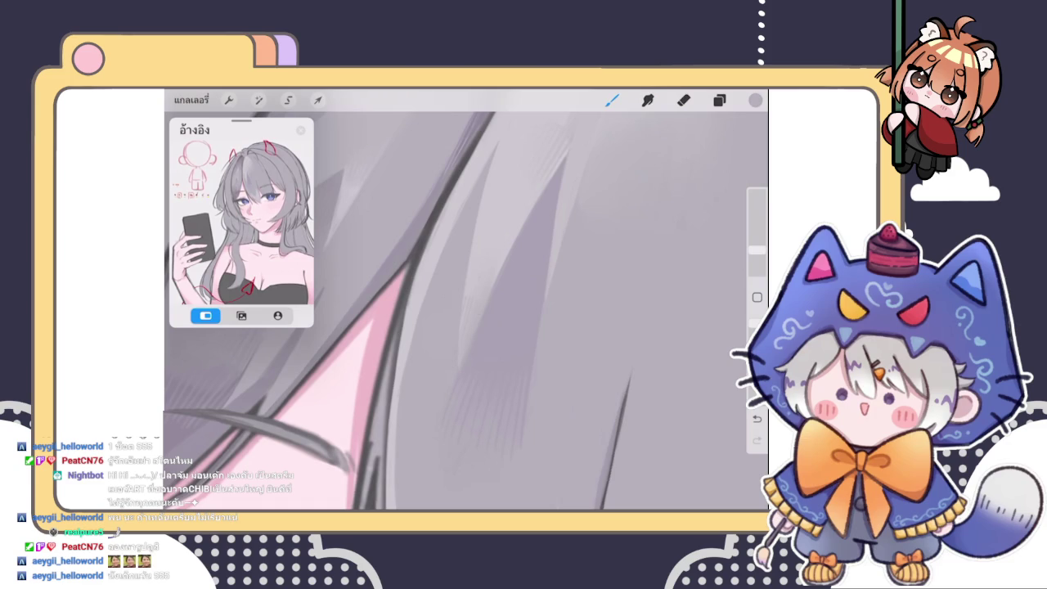
{"action": "scroll", "coordinate": [466, 311], "scroll_direction": "down", "scroll_amount": 5}
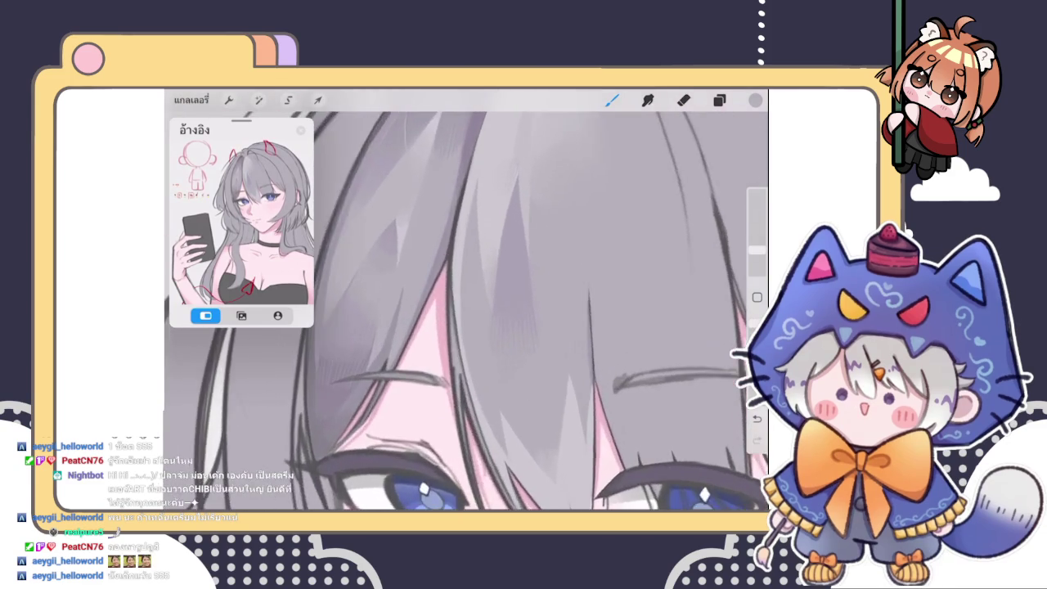
{"action": "scroll", "coordinate": [466, 310], "scroll_direction": "up", "scroll_amount": 3}
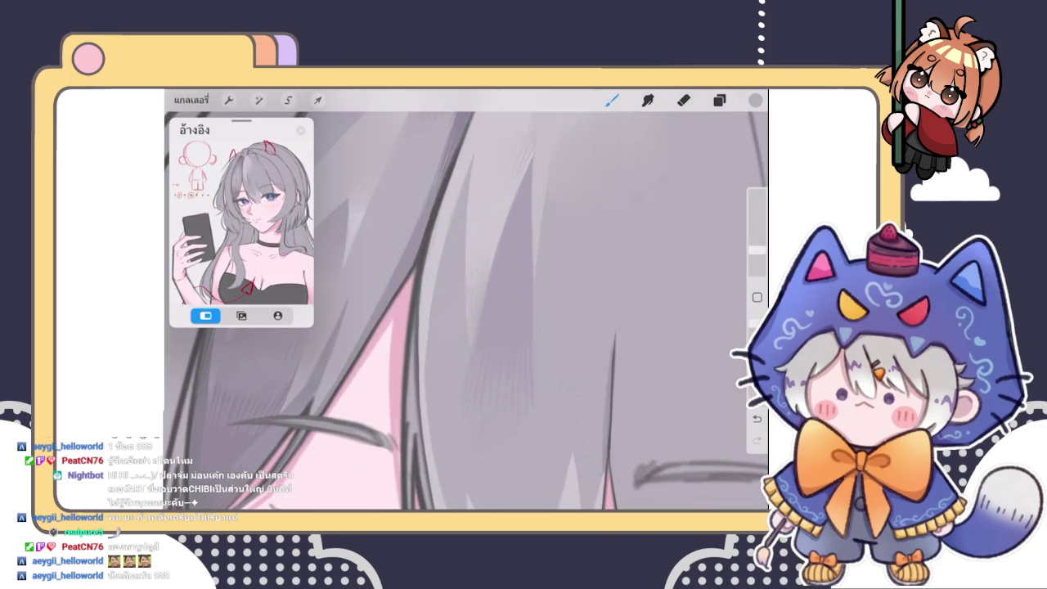
{"action": "scroll", "coordinate": [466, 310], "scroll_direction": "down", "scroll_amount": 3}
{"action": "scroll", "coordinate": [466, 310], "scroll_direction": "up", "scroll_amount": 2}
{"action": "scroll", "coordinate": [466, 311], "scroll_direction": "down", "scroll_amount": 3}
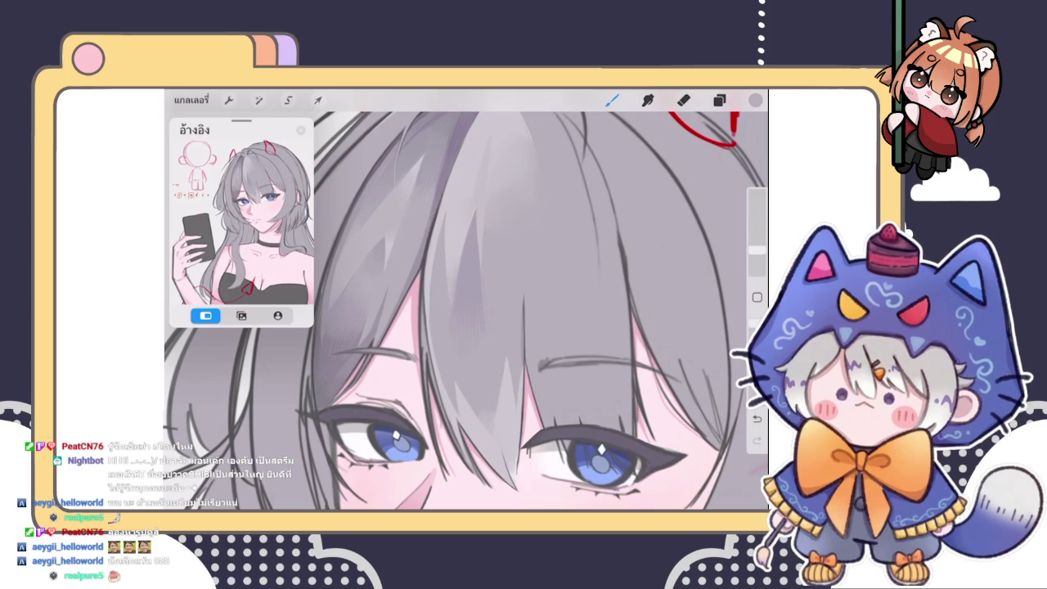
{"action": "key", "text": "e"}
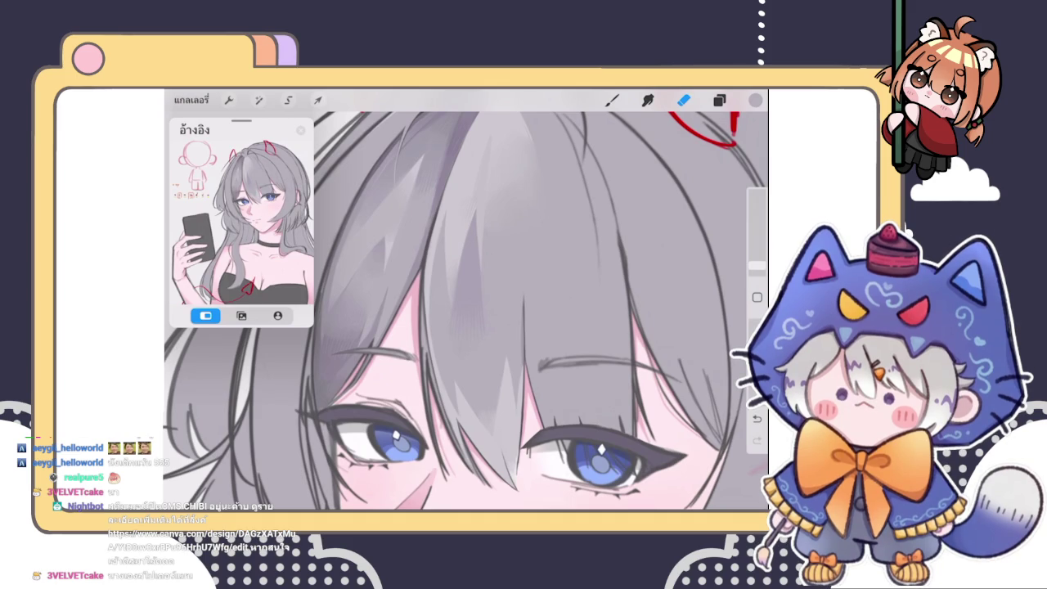
{"action": "scroll", "coordinate": [467, 311], "scroll_direction": "down", "scroll_amount": 3}
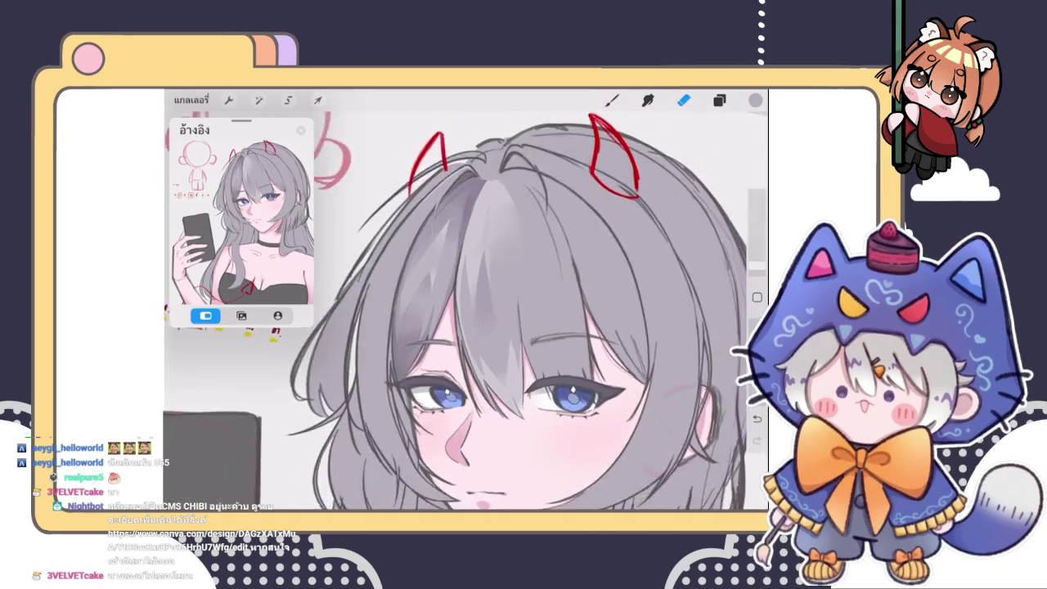
Draw a thin dark line on the central hair strand between the eyes
{"action": "scroll", "coordinate": [466, 311], "scroll_direction": "up", "scroll_amount": 3}
{"action": "key", "text": "b"}
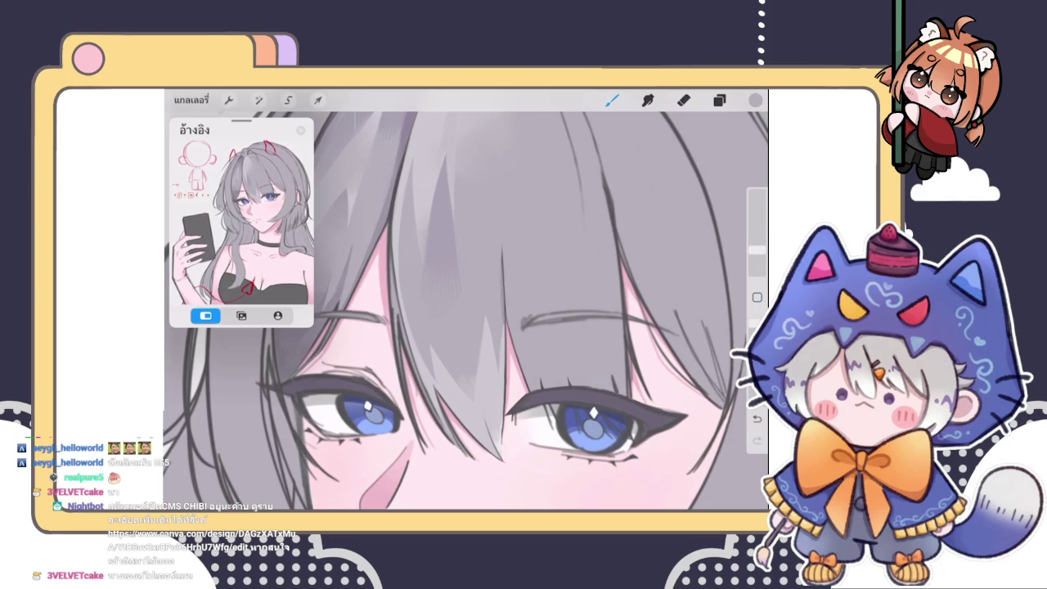
{"action": "scroll", "coordinate": [466, 310], "scroll_direction": "up", "scroll_amount": 3}
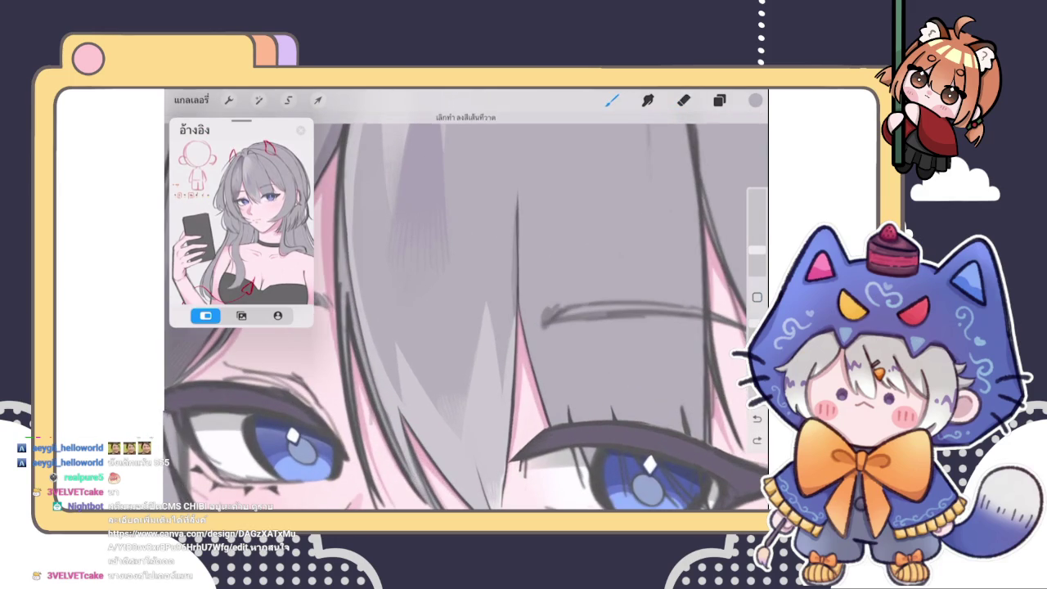
{"action": "left_click_drag", "start_coordinate": [491, 316], "coordinate": [490, 353]}
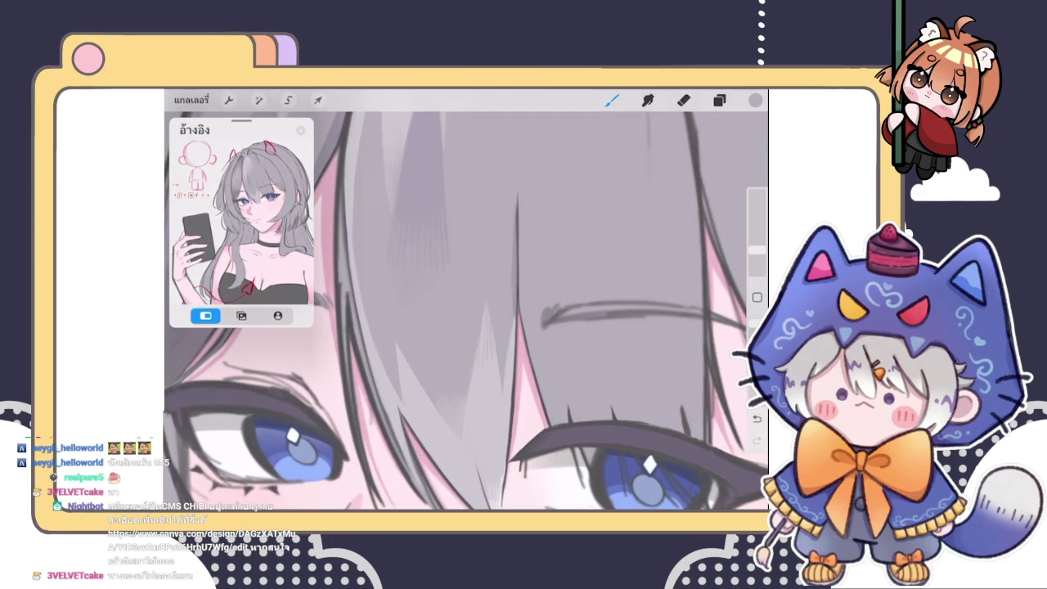
{"action": "key", "text": "s"}
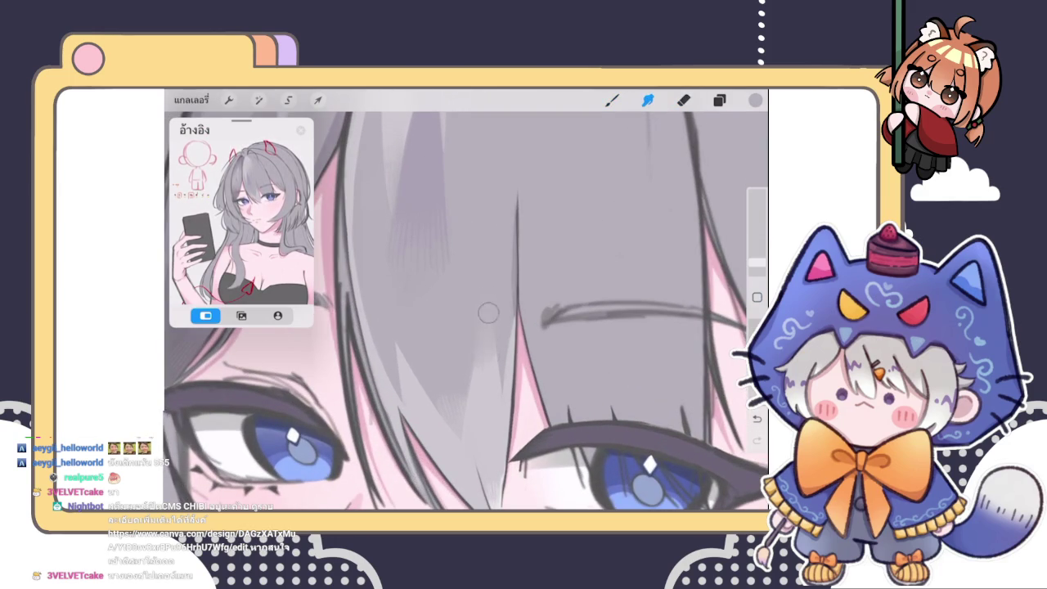
{"action": "key", "text": "b"}
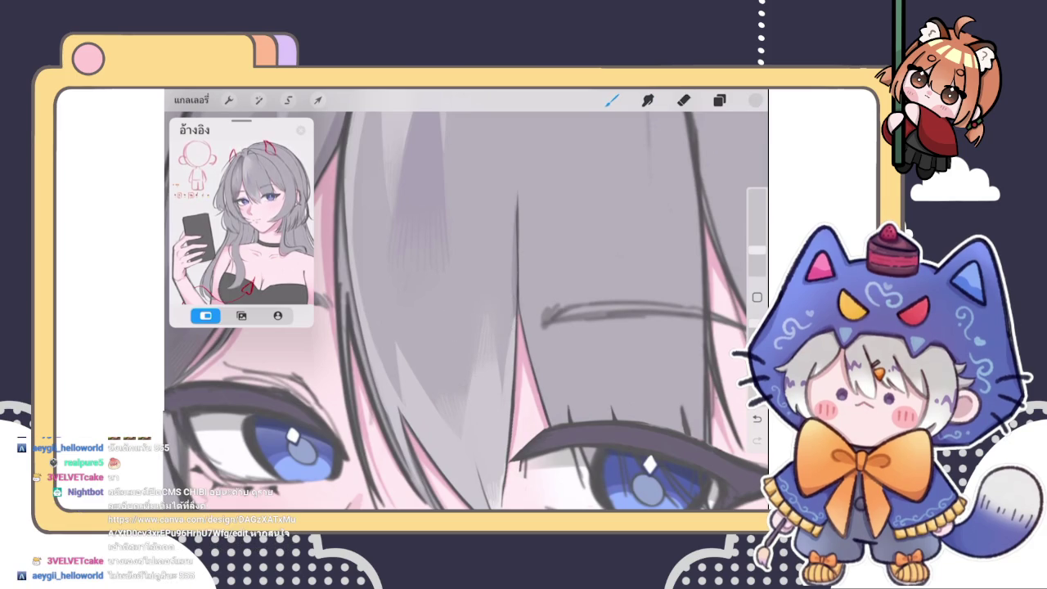
{"action": "scroll", "coordinate": [466, 311], "scroll_direction": "down", "scroll_amount": 5}
{"action": "scroll", "coordinate": [466, 311], "scroll_direction": "down", "scroll_amount": 3}
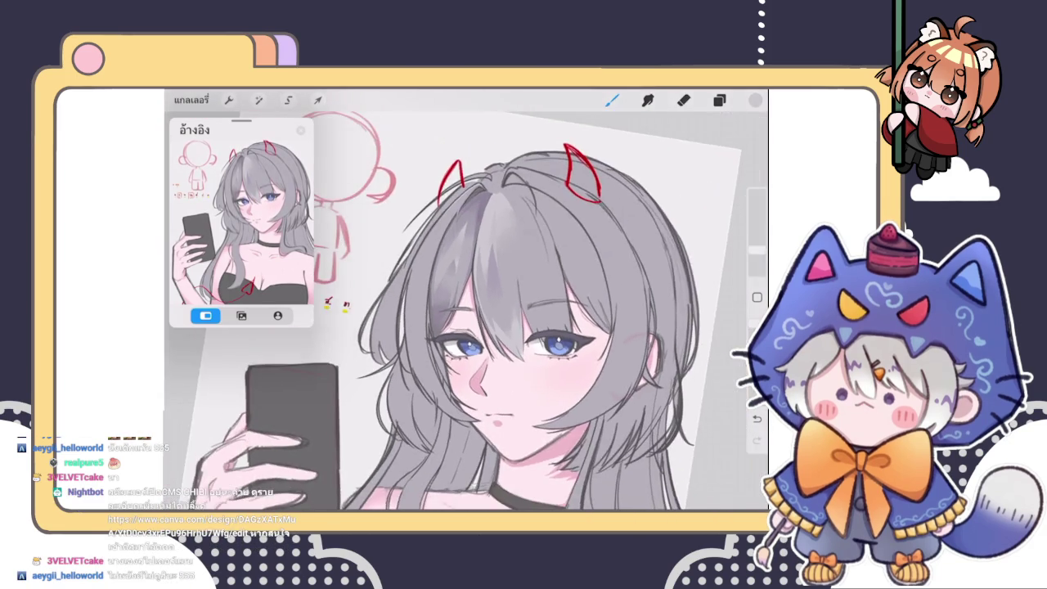
{"action": "scroll", "coordinate": [466, 311], "scroll_direction": "up", "scroll_amount": 4}
{"action": "scroll", "coordinate": [466, 311], "scroll_direction": "up", "scroll_amount": 2}
{"action": "scroll", "coordinate": [466, 311], "scroll_direction": "up", "scroll_amount": 2}
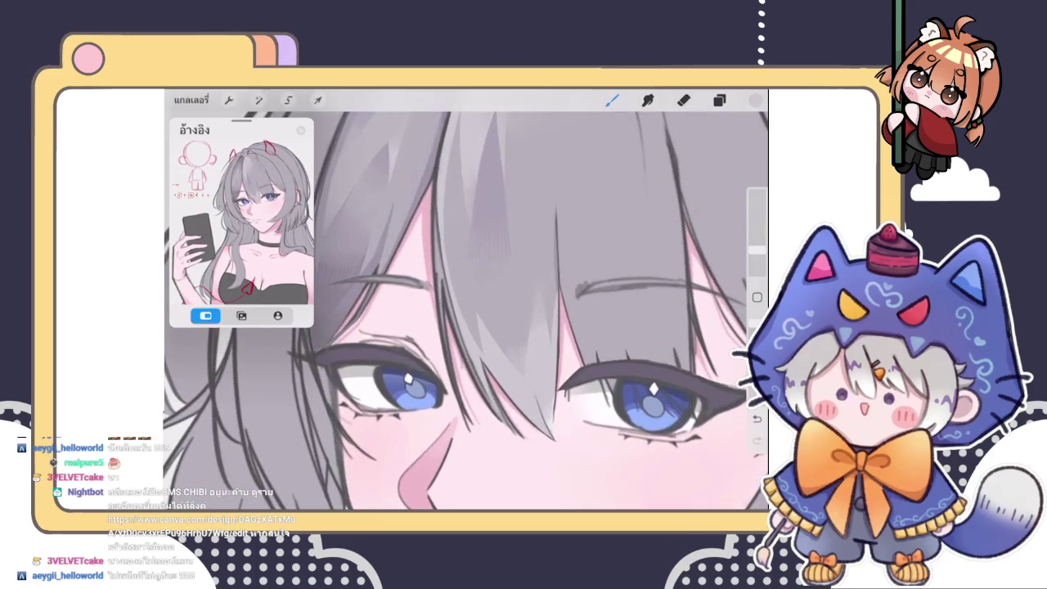
{"action": "scroll", "coordinate": [467, 310], "scroll_direction": "up", "scroll_amount": 3}
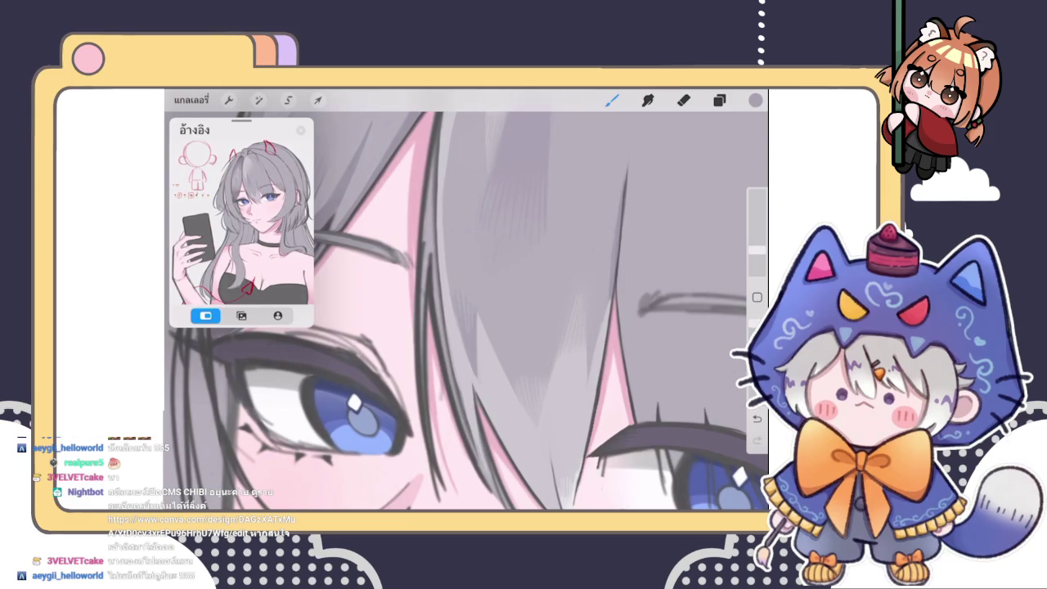
Compare the stroke with undo/redo, sample a face colour, and switch to the Eraser
{"action": "key", "text": "ctrl+z"}
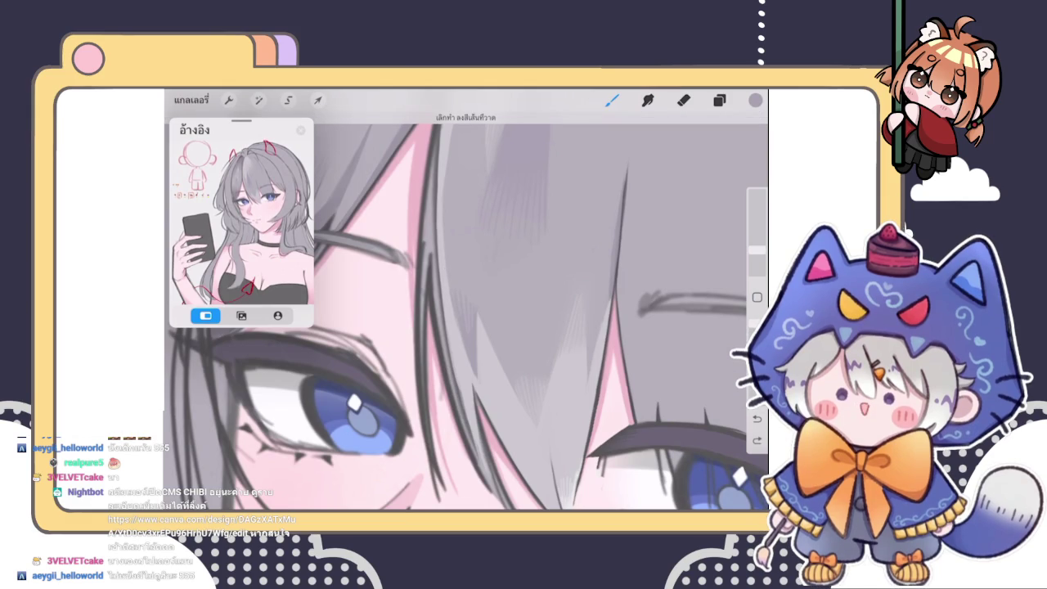
{"action": "key", "text": "ctrl+shift+z"}
{"action": "key", "text": "ctrl+z"}
{"action": "key", "text": "ctrl+shift+z"}
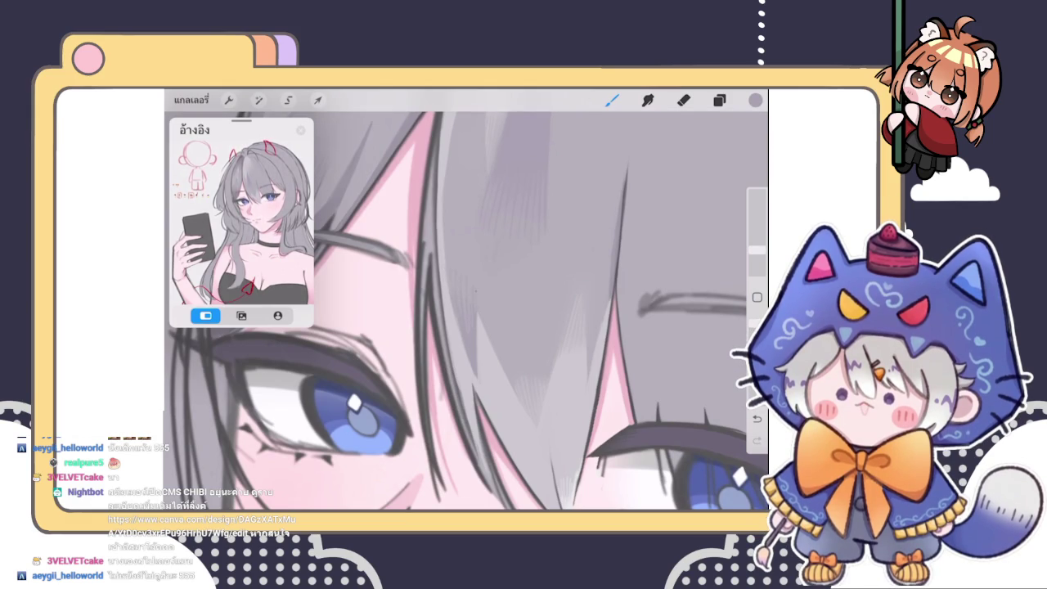
{"action": "scroll", "coordinate": [467, 311], "scroll_direction": "down", "scroll_amount": 2}
{"action": "scroll", "coordinate": [466, 311], "scroll_direction": "down", "scroll_amount": 1}
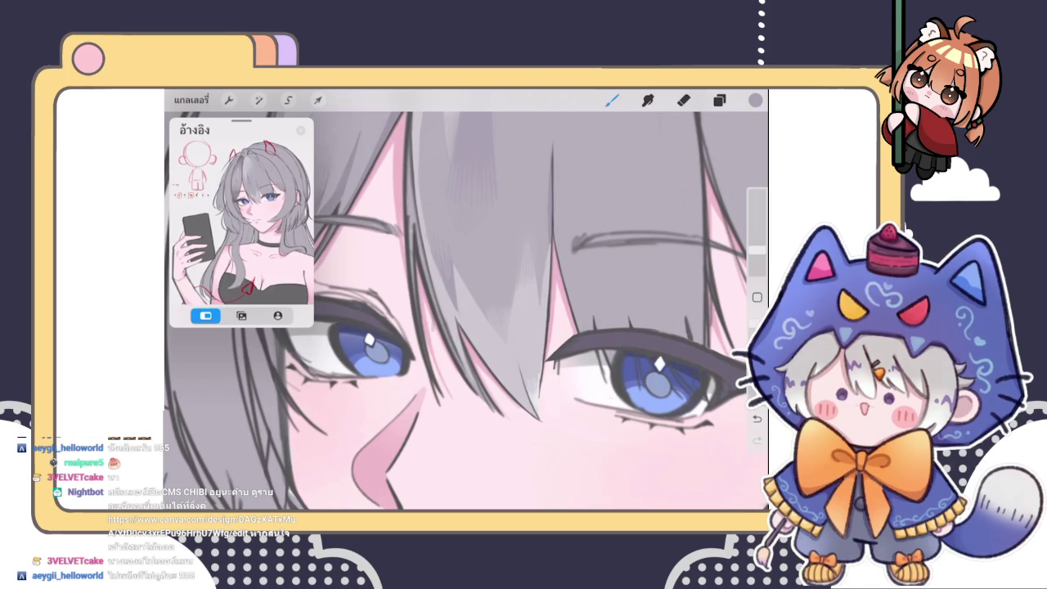
{"action": "scroll", "coordinate": [450, 246], "scroll_direction": "up", "scroll_amount": 3}
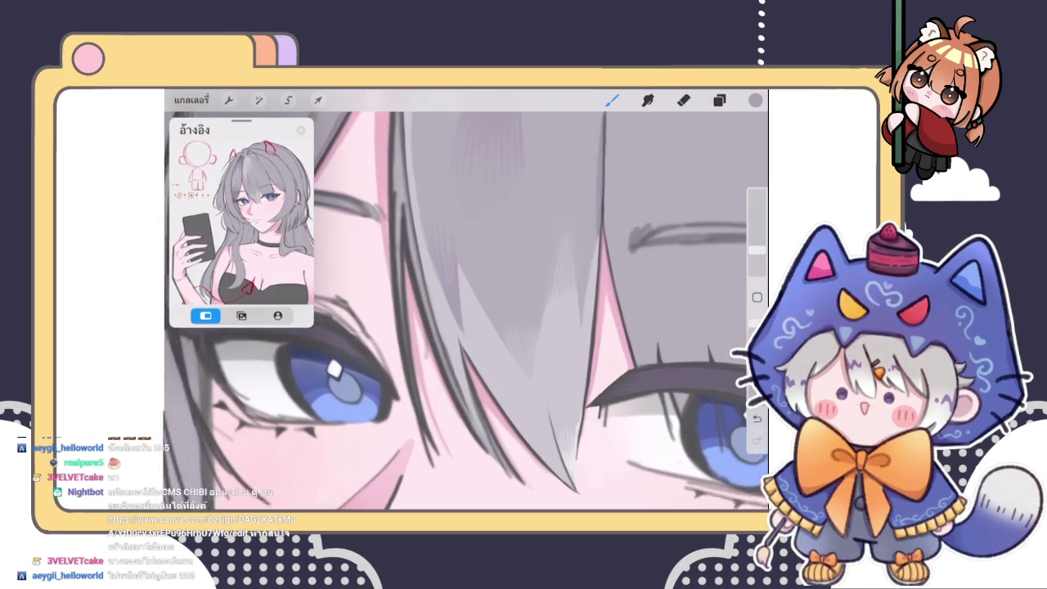
{"action": "left_click", "coordinate": [476, 318]}
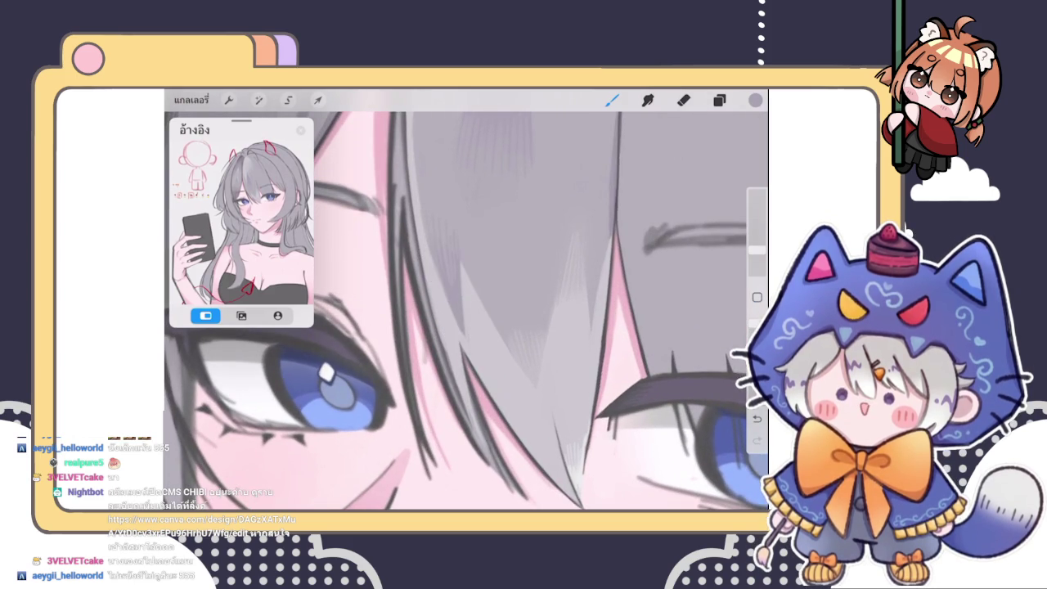
{"action": "scroll", "coordinate": [409, 188], "scroll_direction": "up", "scroll_amount": 1}
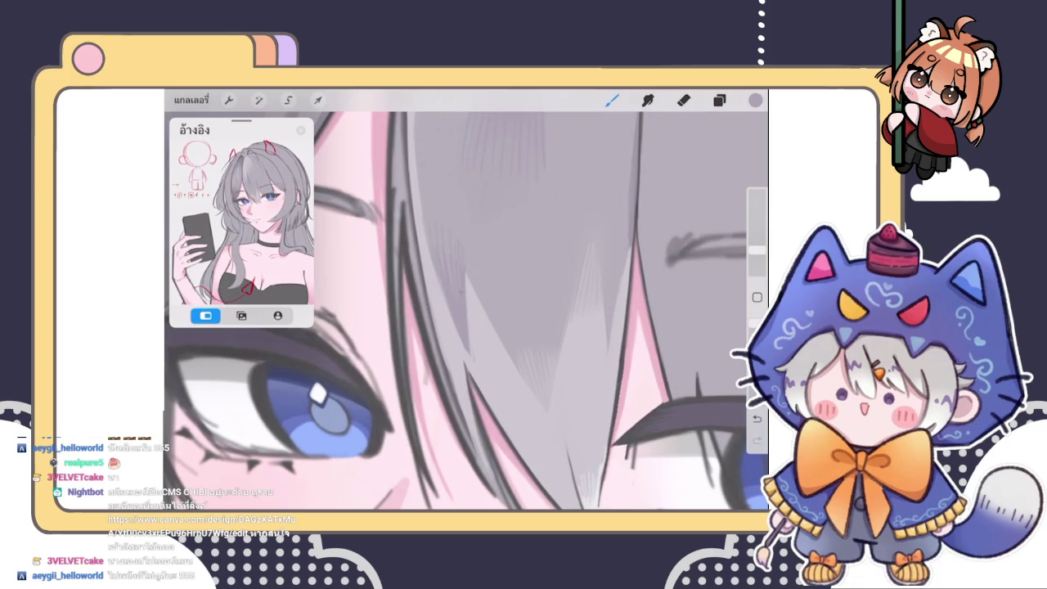
{"action": "scroll", "coordinate": [466, 311], "scroll_direction": "down", "scroll_amount": 5}
{"action": "scroll", "coordinate": [466, 311], "scroll_direction": "down", "scroll_amount": 2}
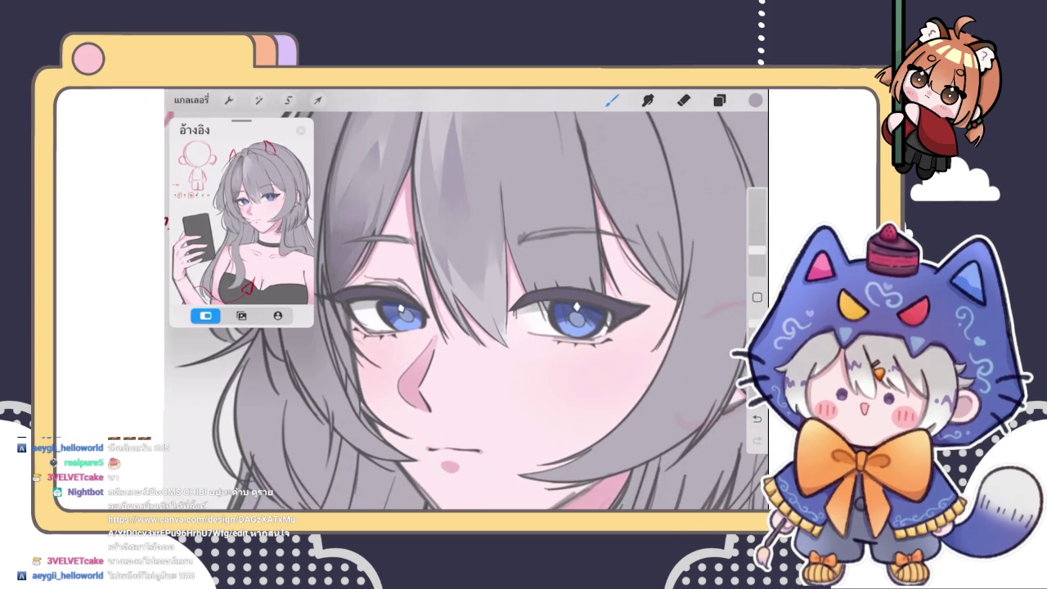
{"action": "key", "text": "e"}
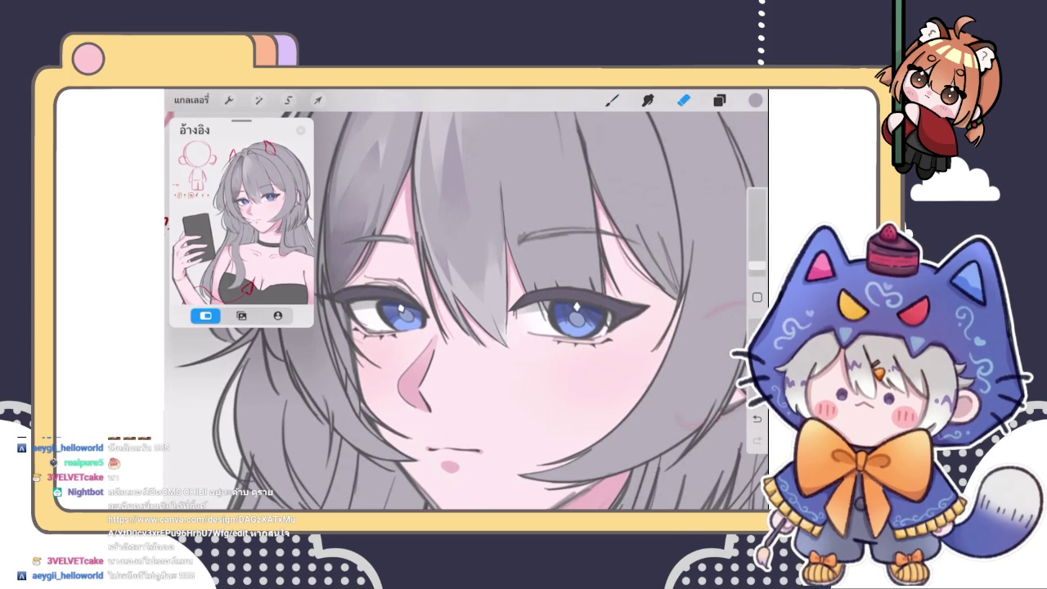
{"action": "scroll", "coordinate": [464, 311], "scroll_direction": "down", "scroll_amount": 5}
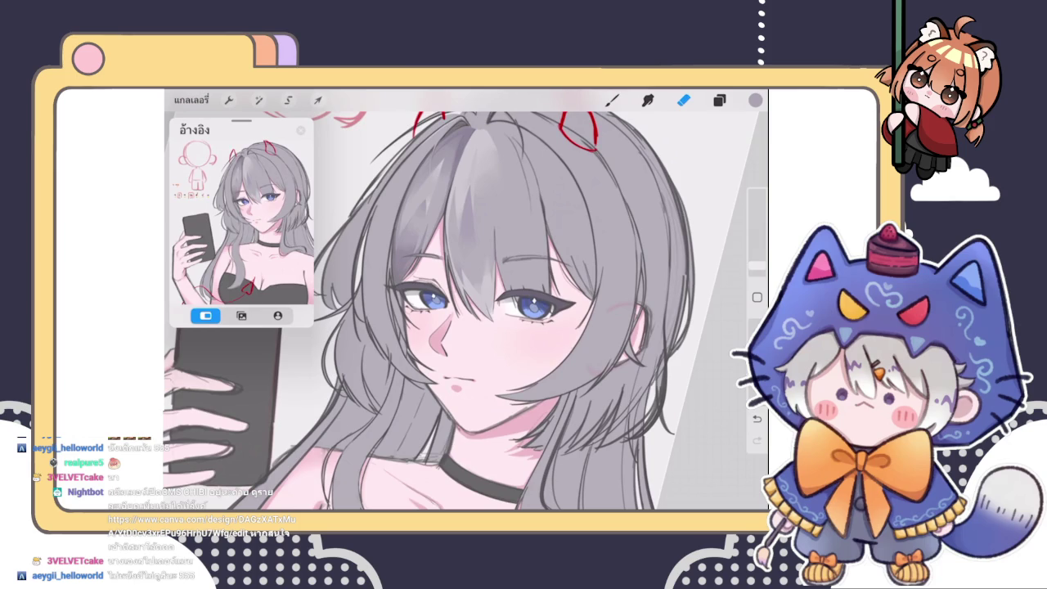
Return to the Brush, remove the faint curved stroke, and eyedrop the grey hair colour
{"action": "scroll", "coordinate": [487, 246], "scroll_direction": "up", "scroll_amount": 5}
{"action": "scroll", "coordinate": [486, 246], "scroll_direction": "up", "scroll_amount": 5}
{"action": "key", "text": "b"}
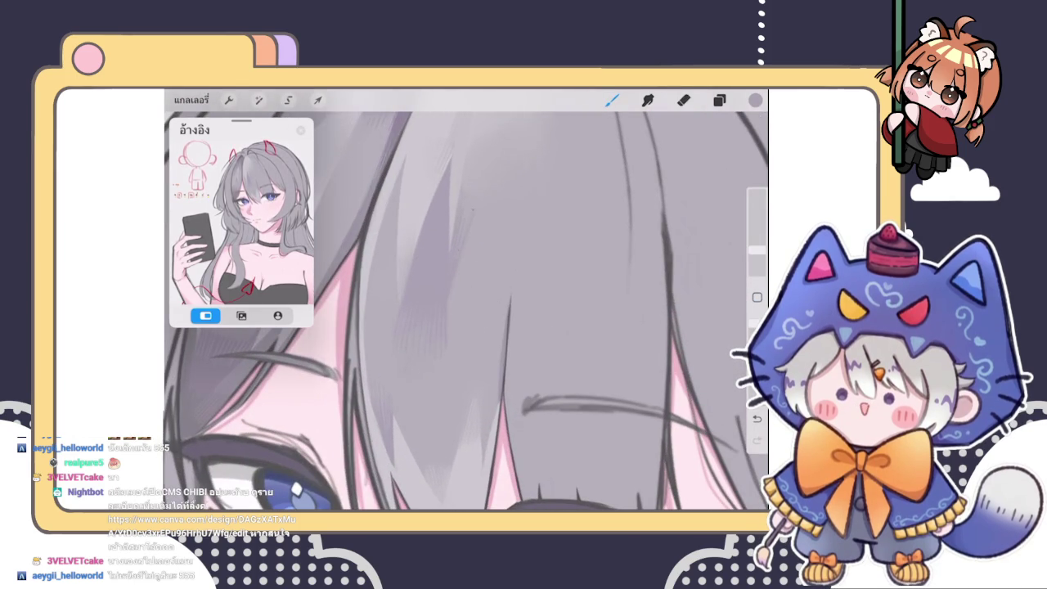
{"action": "scroll", "coordinate": [466, 303], "scroll_direction": "down", "scroll_amount": 5}
{"action": "scroll", "coordinate": [466, 303], "scroll_direction": "up", "scroll_amount": 5}
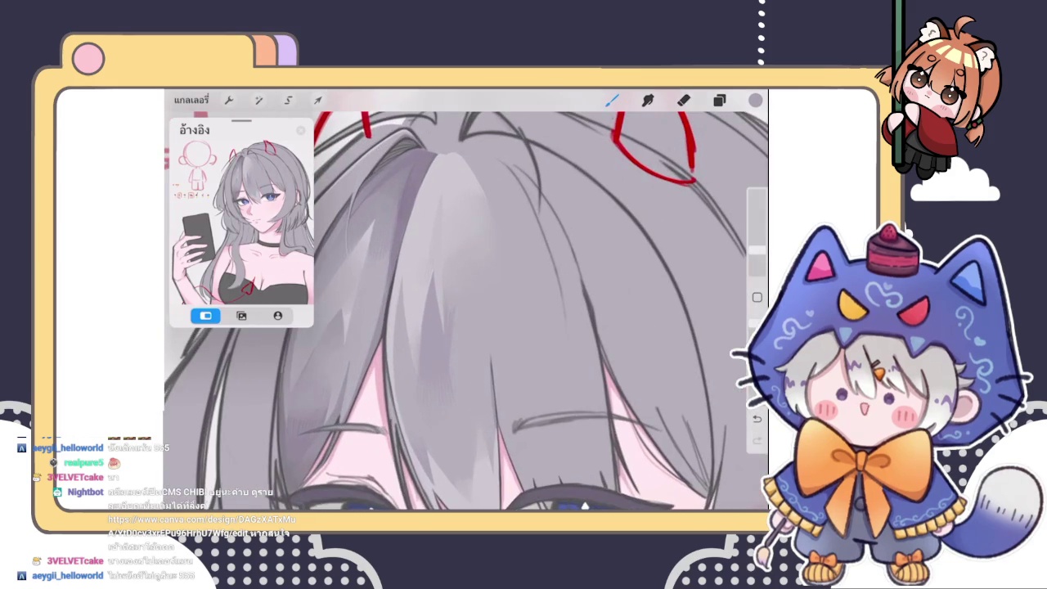
{"action": "scroll", "coordinate": [467, 311], "scroll_direction": "up", "scroll_amount": 2}
{"action": "scroll", "coordinate": [466, 311], "scroll_direction": "up", "scroll_amount": 1}
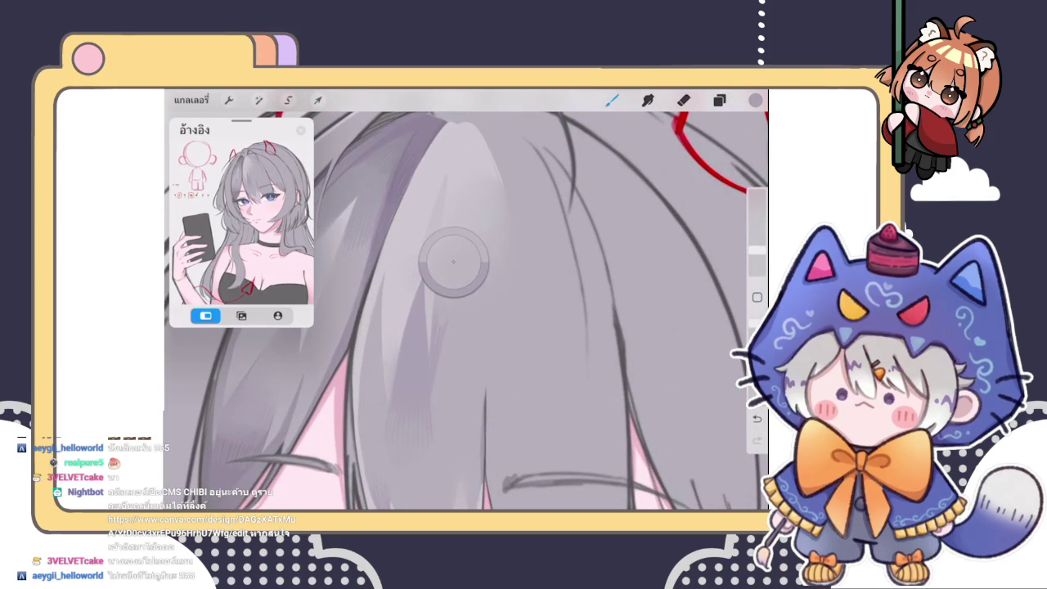
{"action": "key", "text": "ctrl+z"}
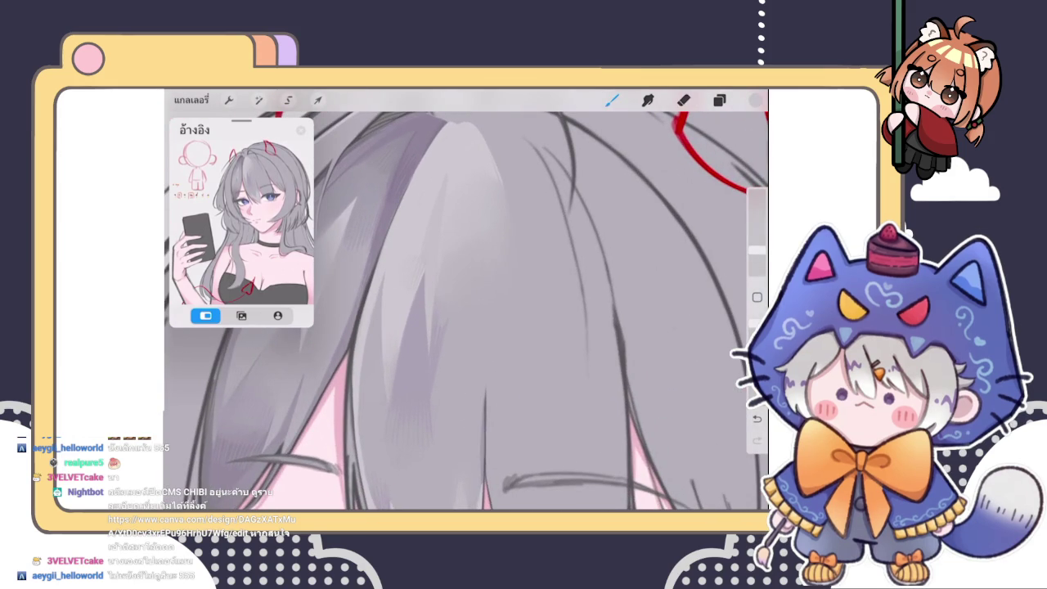
{"action": "scroll", "coordinate": [466, 303], "scroll_direction": "down", "scroll_amount": 5}
{"action": "scroll", "coordinate": [466, 303], "scroll_direction": "up", "scroll_amount": 5}
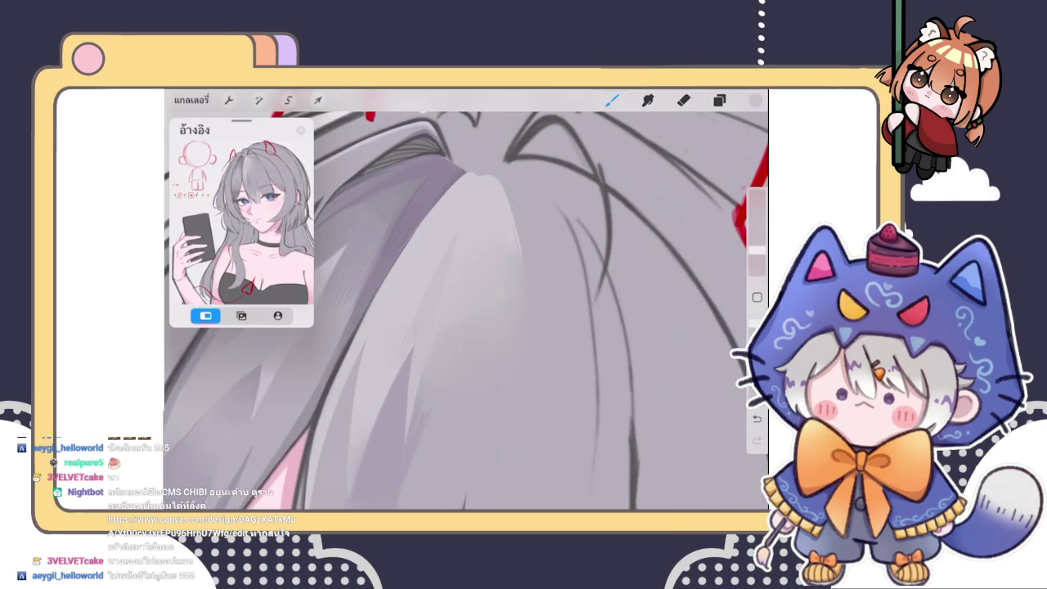
{"action": "left_click", "coordinate": [440, 270]}
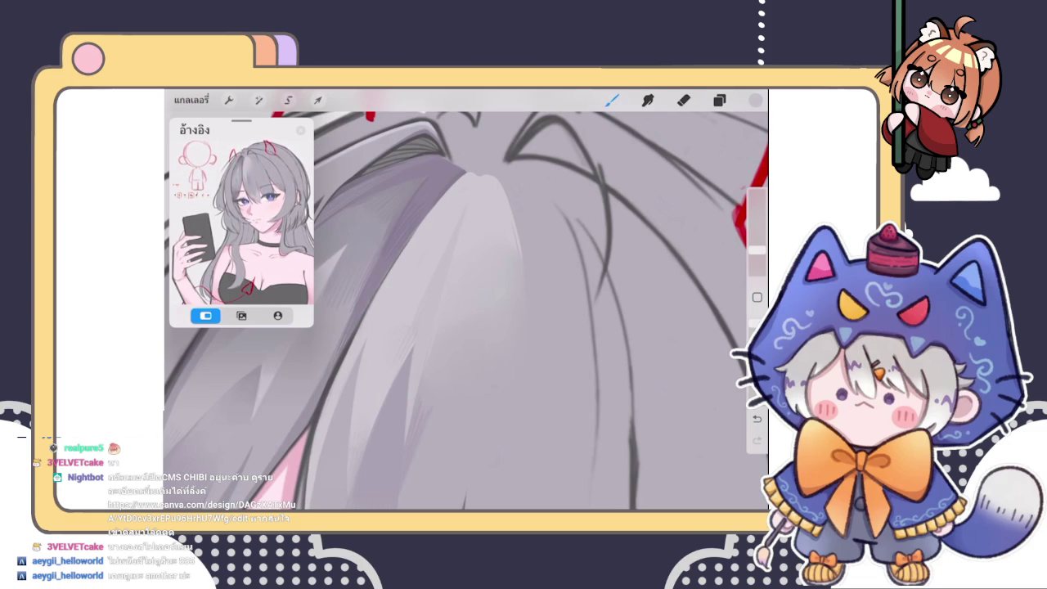
Paint thin light curved strands across the hair, redrawing the main strand slightly longer
{"action": "scroll", "coordinate": [467, 303], "scroll_direction": "down", "scroll_amount": 2}
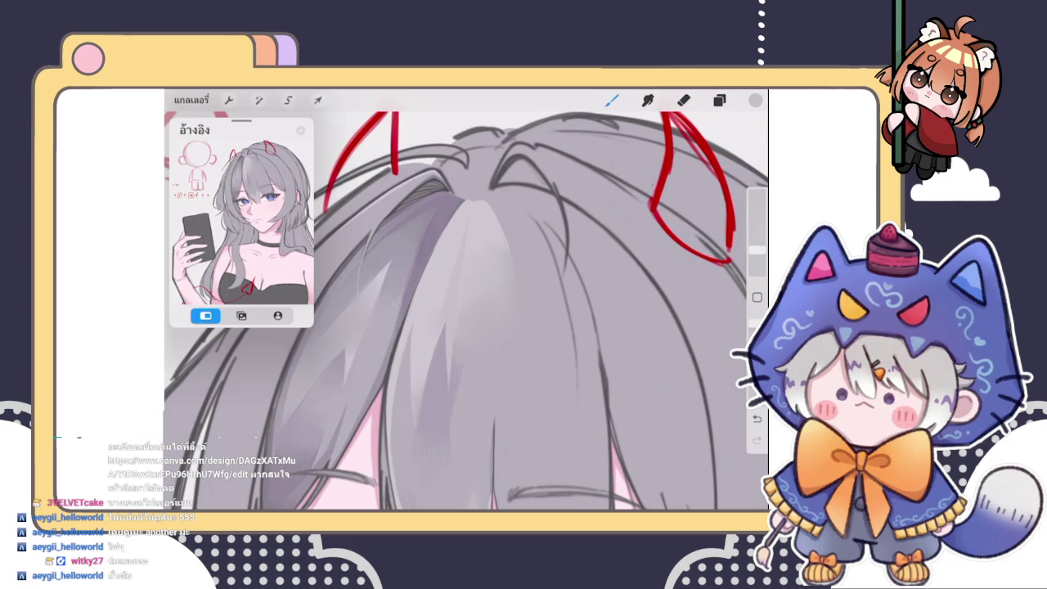
{"action": "scroll", "coordinate": [466, 311], "scroll_direction": "down", "scroll_amount": 3}
{"action": "scroll", "coordinate": [466, 311], "scroll_direction": "up", "scroll_amount": 3}
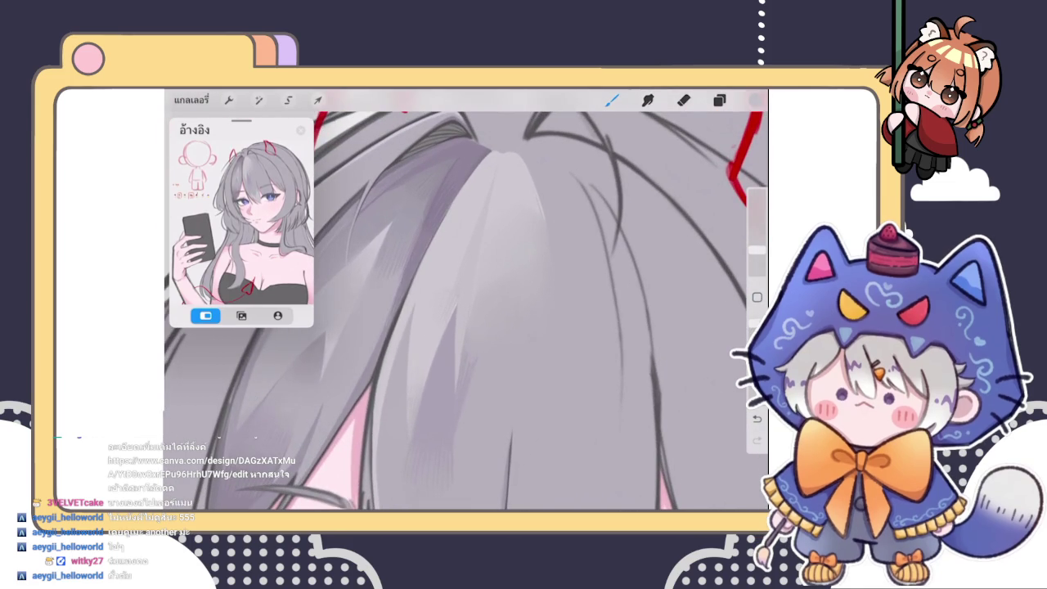
{"action": "scroll", "coordinate": [466, 311], "scroll_direction": "up", "scroll_amount": 3}
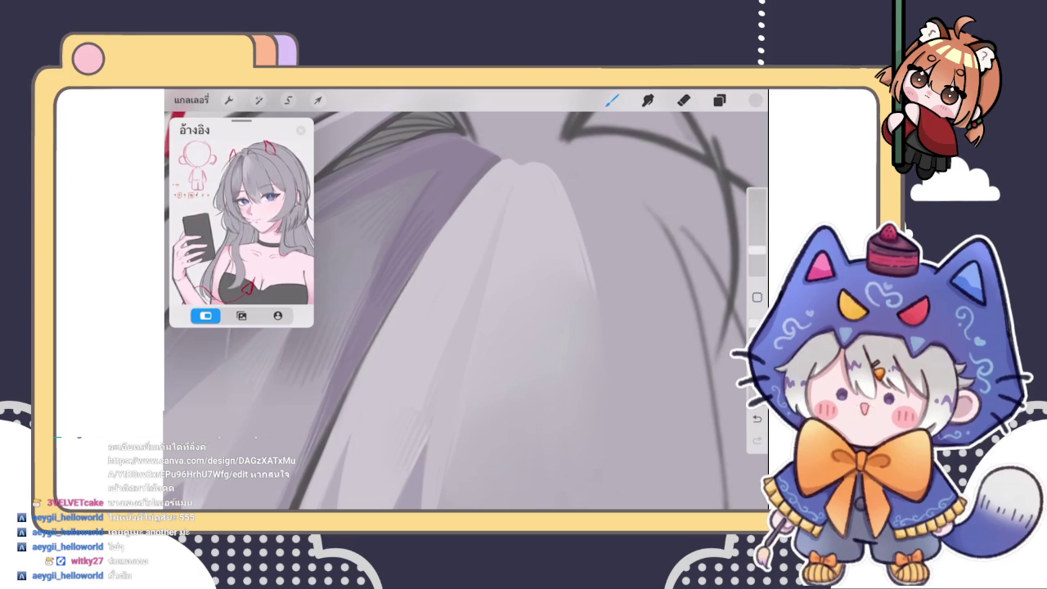
{"action": "scroll", "coordinate": [466, 303], "scroll_direction": "down", "scroll_amount": 3}
{"action": "scroll", "coordinate": [466, 302], "scroll_direction": "down", "scroll_amount": 1}
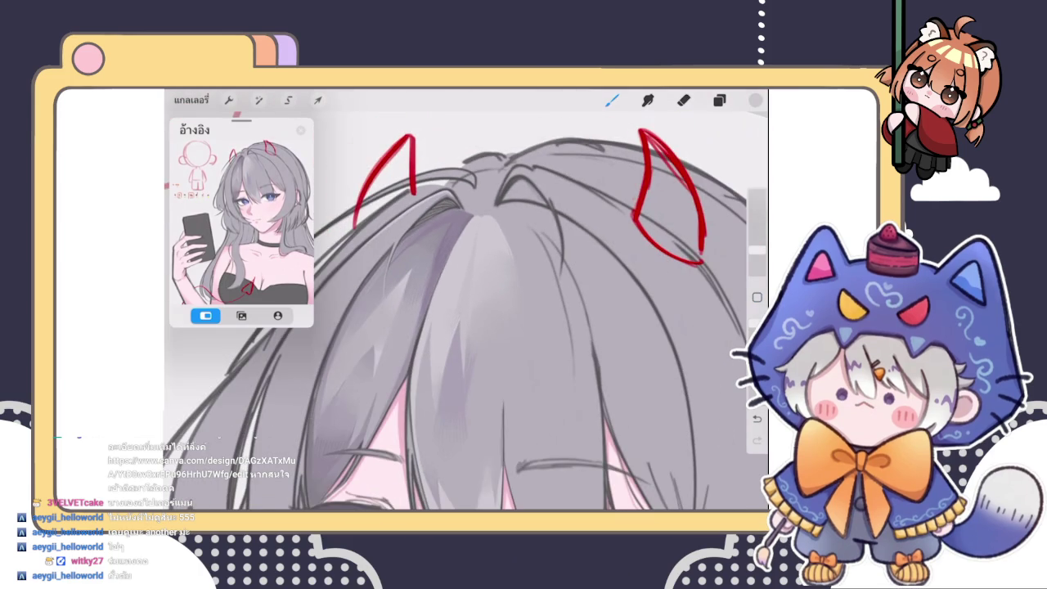
{"action": "scroll", "coordinate": [466, 303], "scroll_direction": "up", "scroll_amount": 2}
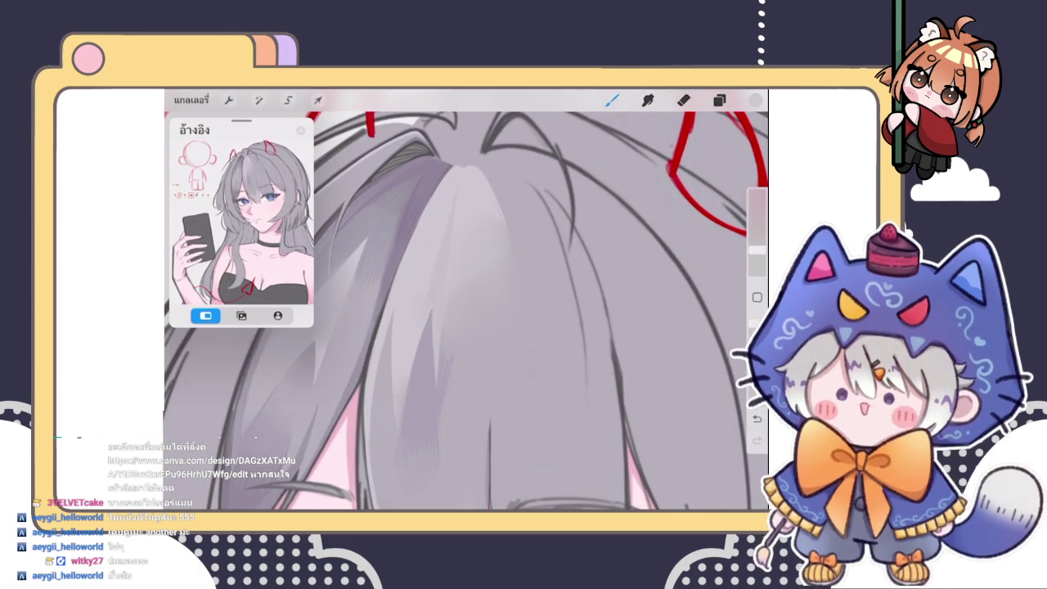
{"action": "scroll", "coordinate": [466, 303], "scroll_direction": "down", "scroll_amount": 2}
{"action": "scroll", "coordinate": [466, 302], "scroll_direction": "up", "scroll_amount": 2}
{"action": "scroll", "coordinate": [466, 302], "scroll_direction": "up", "scroll_amount": 3}
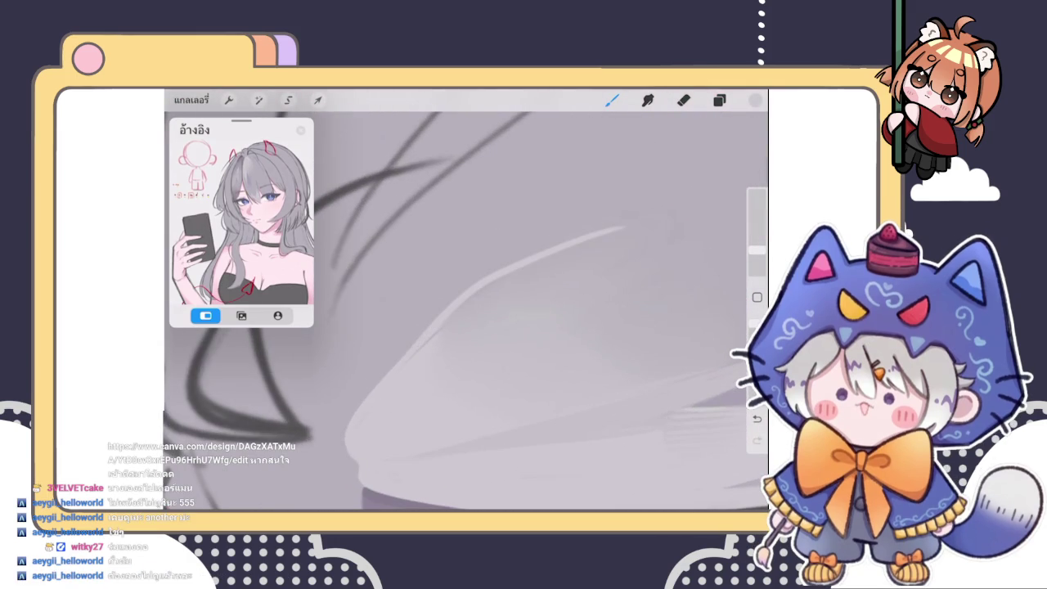
{"action": "key", "text": "ctrl+z"}
{"action": "left_click_drag", "start_coordinate": [444, 322], "coordinate": [617, 218]}
{"action": "key", "text": "ctrl+z"}
{"action": "left_click_drag", "start_coordinate": [441, 324], "coordinate": [628, 213]}
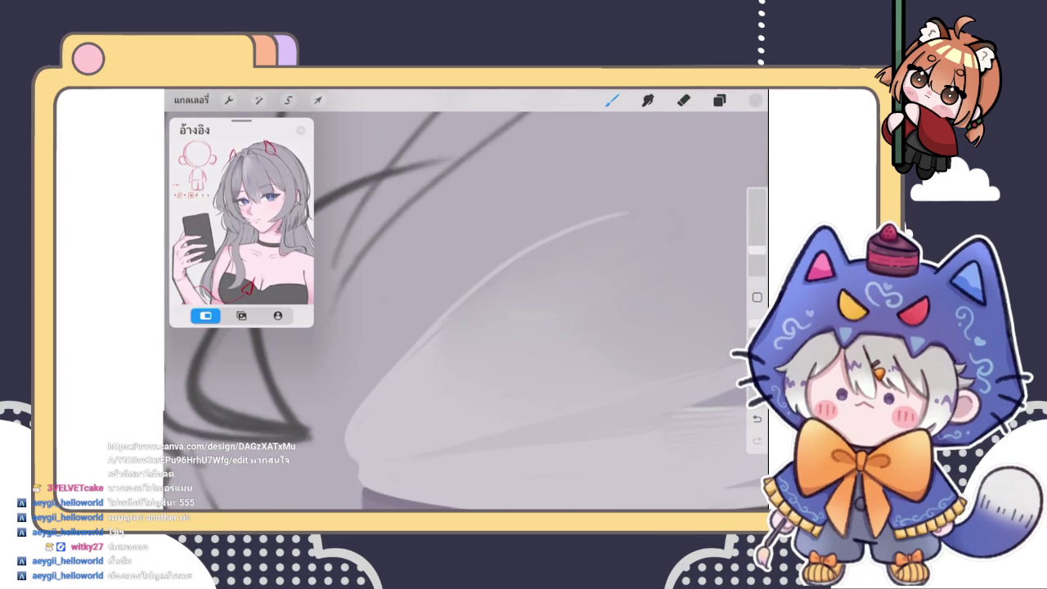
{"action": "left_click_drag", "start_coordinate": [462, 319], "coordinate": [564, 236]}
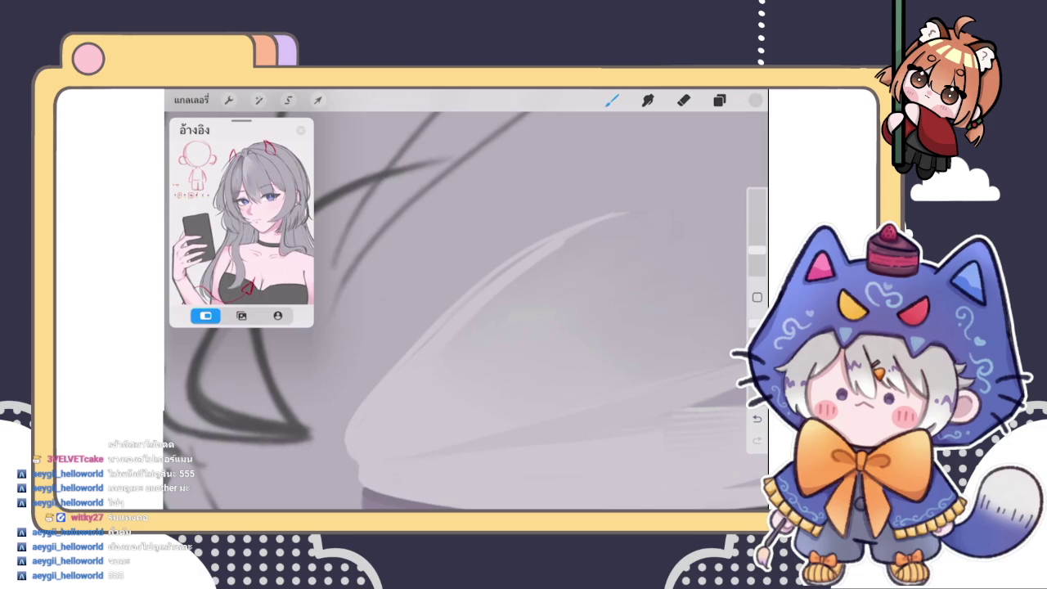
Undo the last stray stroke and review the highlighted grey hair locks
{"action": "scroll", "coordinate": [466, 311], "scroll_direction": "up", "scroll_amount": 3}
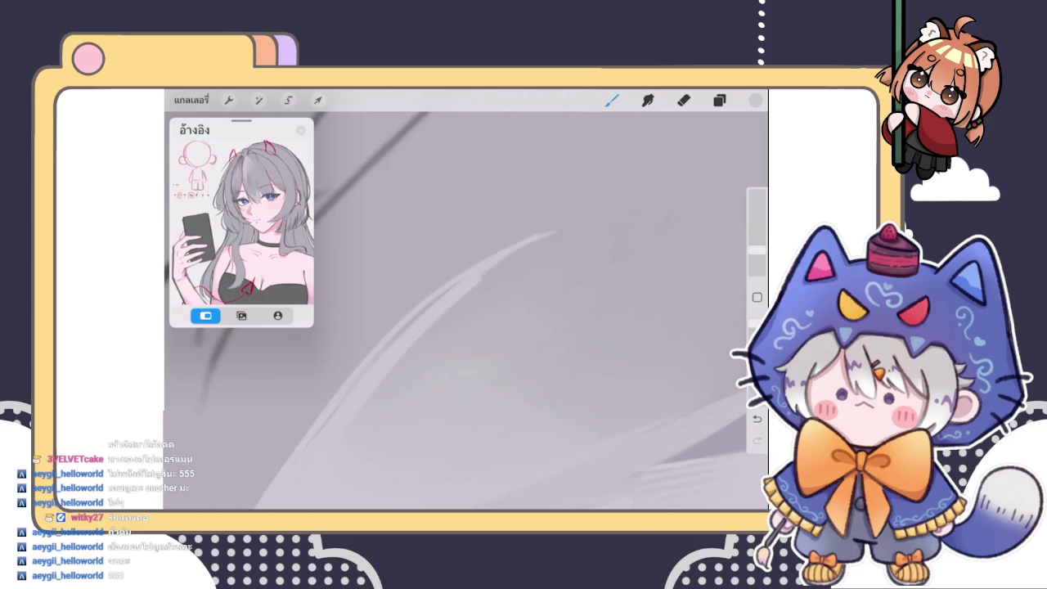
{"action": "scroll", "coordinate": [466, 311], "scroll_direction": "down", "scroll_amount": 3}
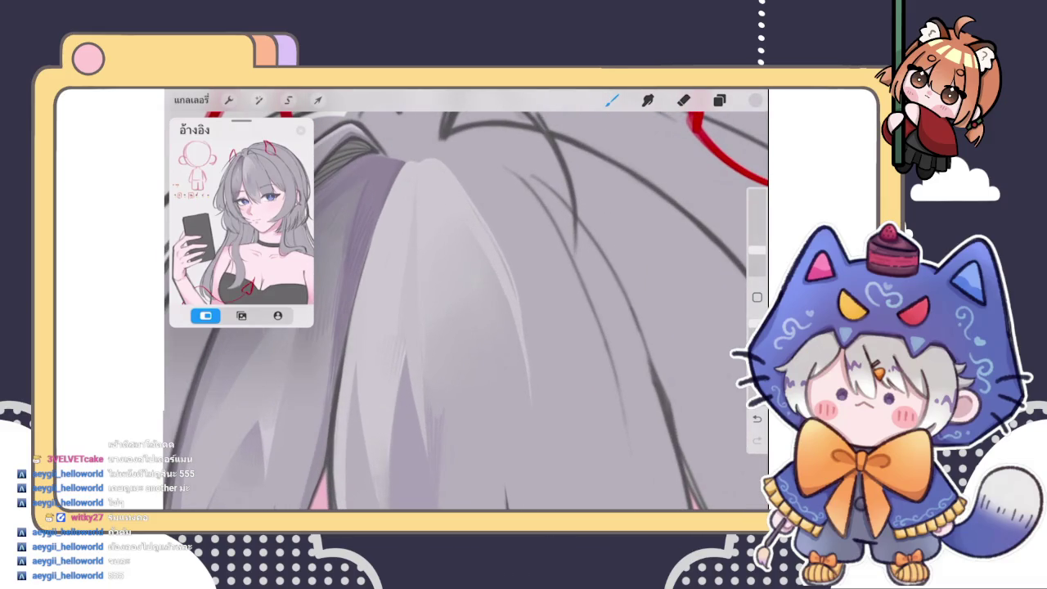
{"action": "left_click", "coordinate": [338, 433]}
{"action": "scroll", "coordinate": [467, 311], "scroll_direction": "up", "scroll_amount": 5}
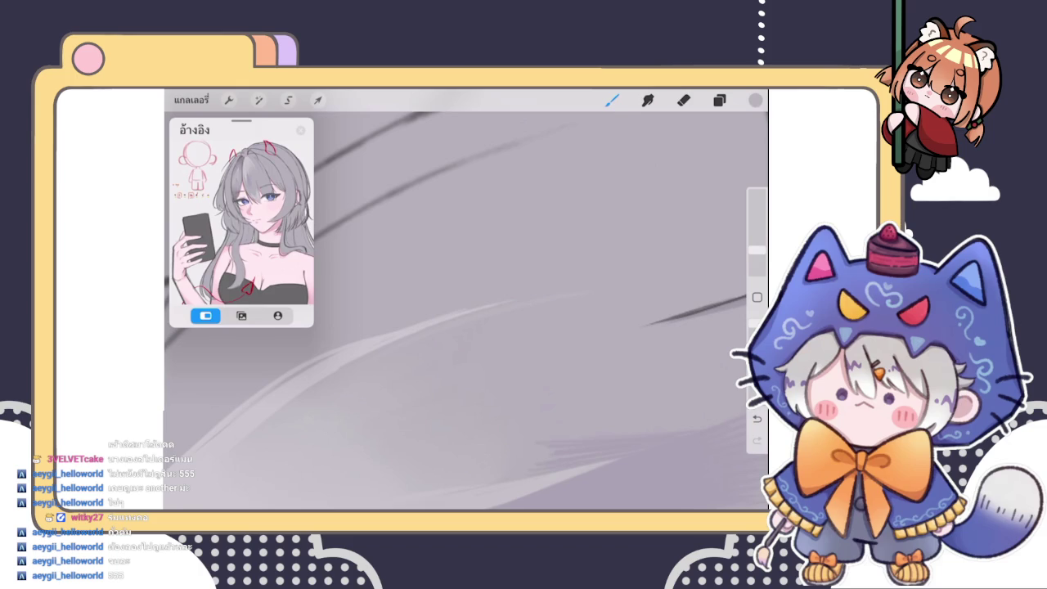
{"action": "key", "text": "ctrl+z"}
{"action": "scroll", "coordinate": [466, 311], "scroll_direction": "down", "scroll_amount": 2}
{"action": "scroll", "coordinate": [466, 311], "scroll_direction": "down", "scroll_amount": 2}
{"action": "scroll", "coordinate": [466, 311], "scroll_direction": "down", "scroll_amount": 2}
{"action": "scroll", "coordinate": [466, 311], "scroll_direction": "down", "scroll_amount": 2}
{"action": "scroll", "coordinate": [466, 310], "scroll_direction": "down", "scroll_amount": 2}
{"action": "scroll", "coordinate": [467, 311], "scroll_direction": "down", "scroll_amount": 2}
{"action": "scroll", "coordinate": [466, 311], "scroll_direction": "up", "scroll_amount": 2}
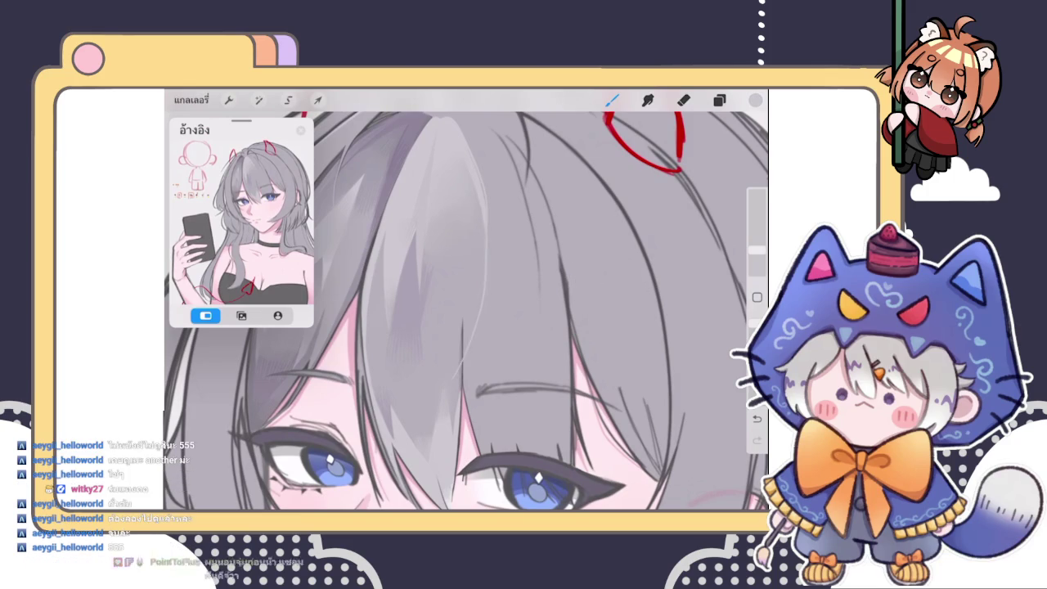
{"action": "scroll", "coordinate": [486, 336], "scroll_direction": "up", "scroll_amount": 2}
{"action": "scroll", "coordinate": [466, 311], "scroll_direction": "up", "scroll_amount": 1}
{"action": "scroll", "coordinate": [467, 310], "scroll_direction": "down", "scroll_amount": 2}
{"action": "scroll", "coordinate": [466, 311], "scroll_direction": "up", "scroll_amount": 2}
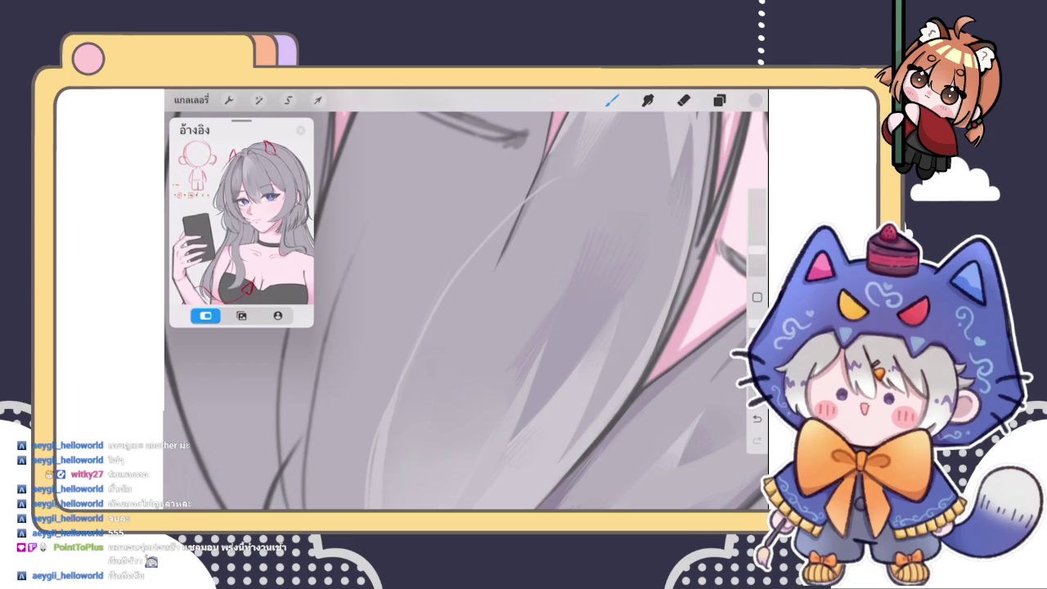
Extend the light hair stroke up-right, comparing versions with undo and redo
{"action": "left_click_drag", "start_coordinate": [523, 311], "coordinate": [471, 342]}
{"action": "left_click_drag", "start_coordinate": [520, 227], "coordinate": [553, 209]}
{"action": "key", "text": "ctrl+z"}
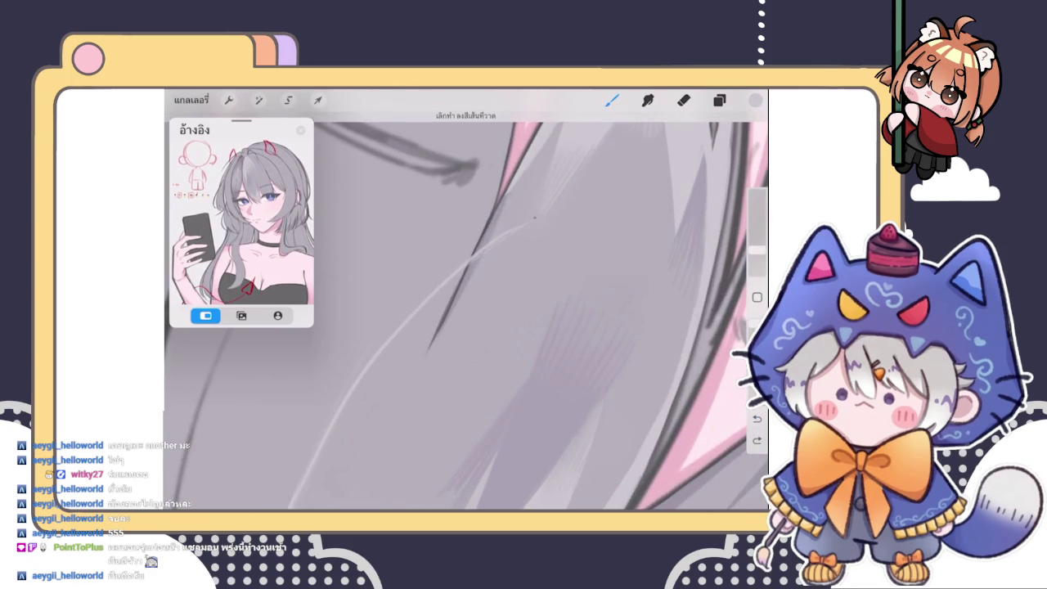
{"action": "key", "text": "ctrl+z"}
{"action": "key", "text": "ctrl+shift+z"}
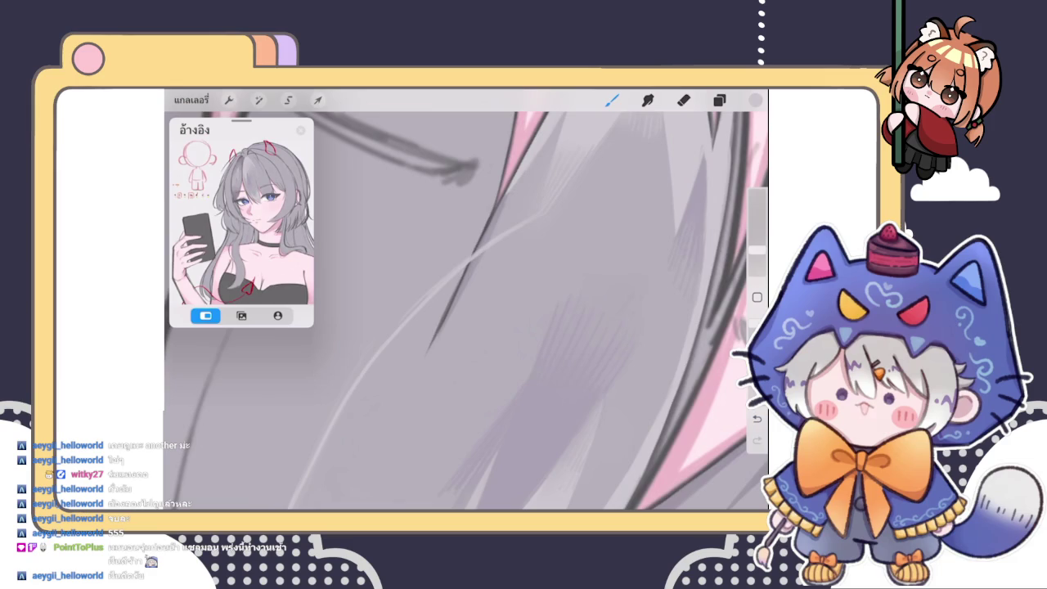
{"action": "scroll", "coordinate": [467, 311], "scroll_direction": "down", "scroll_amount": 5}
{"action": "scroll", "coordinate": [466, 310], "scroll_direction": "up", "scroll_amount": 5}
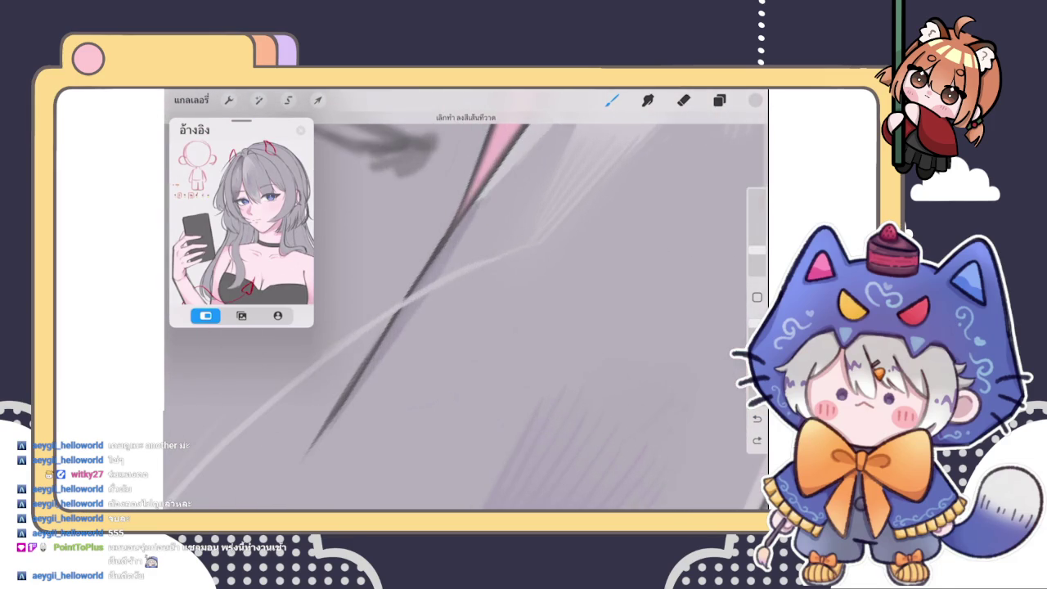
{"action": "left_click", "coordinate": [755, 100]}
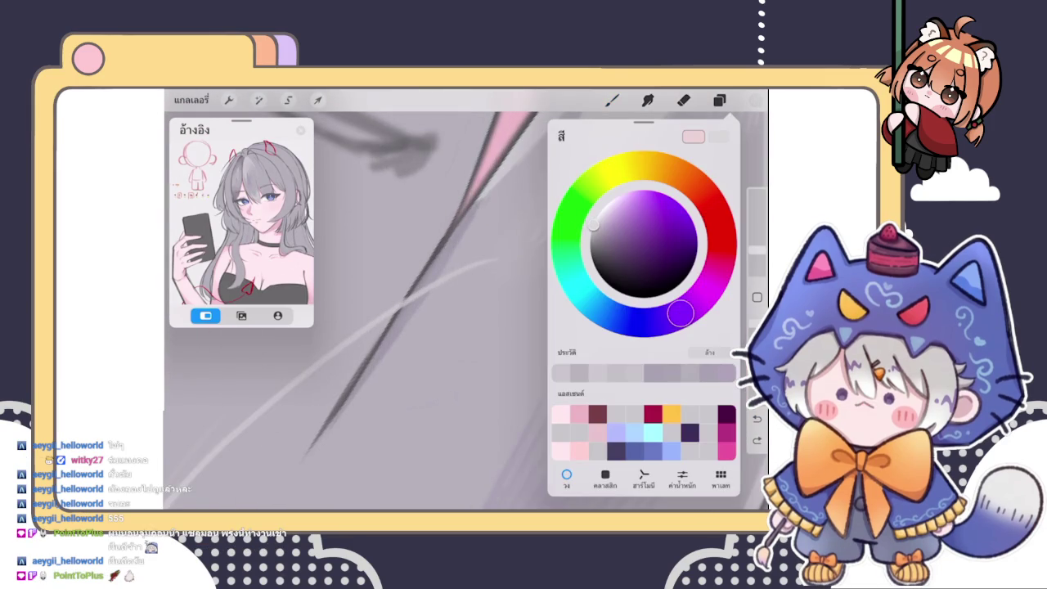
{"action": "left_click", "coordinate": [612, 100]}
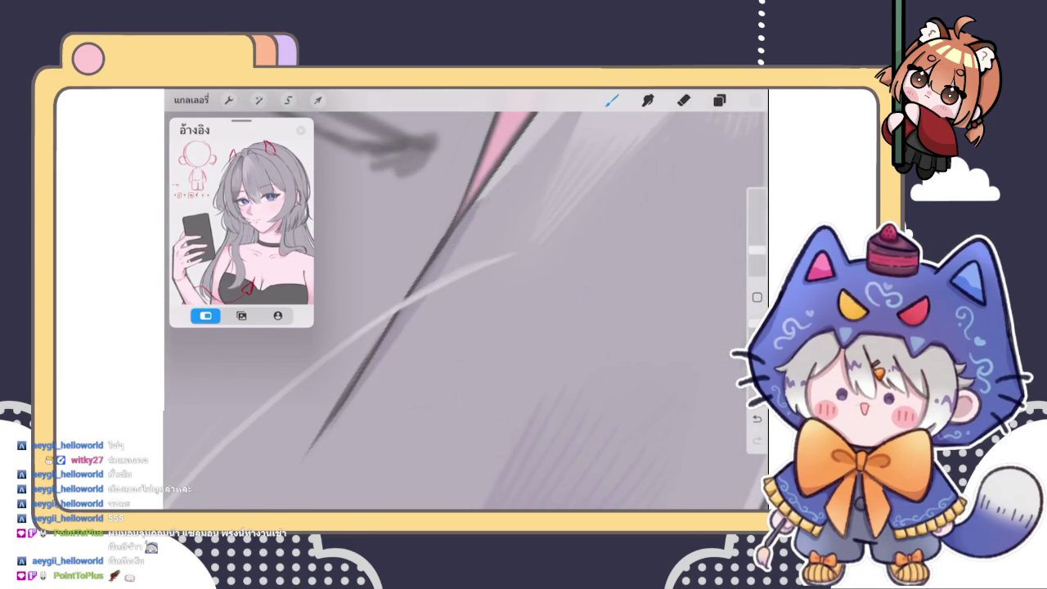
{"action": "key", "text": "ctrl+z"}
{"action": "key", "text": "ctrl+shift+z"}
{"action": "key", "text": "ctrl+z"}
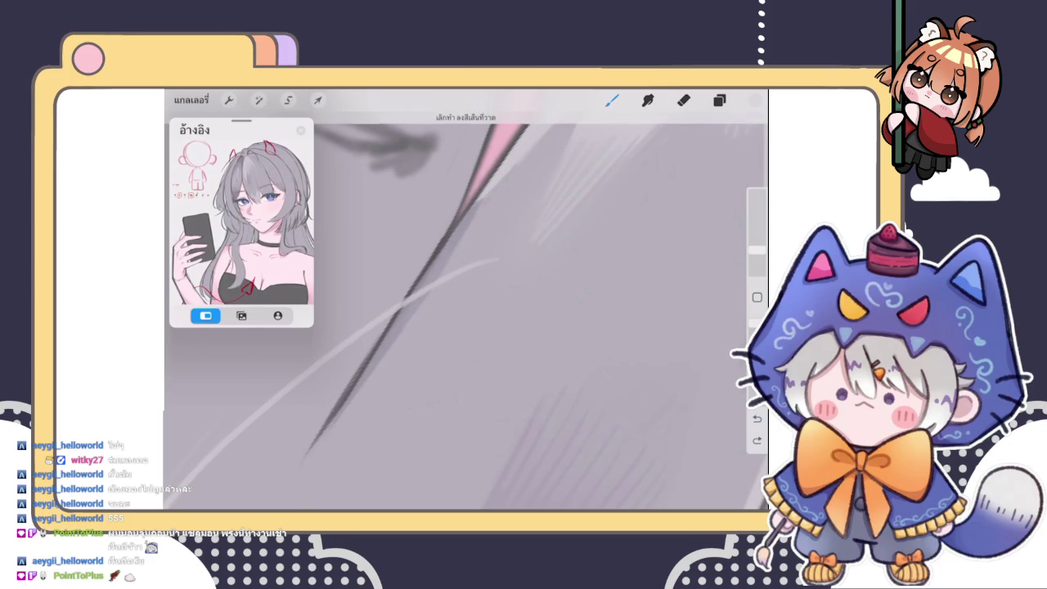
{"action": "key", "text": "ctrl+shift+z"}
Replace the old highlights with new pale strokes along the curved lower hair locks
{"action": "left_click_drag", "start_coordinate": [400, 304], "coordinate": [563, 242]}
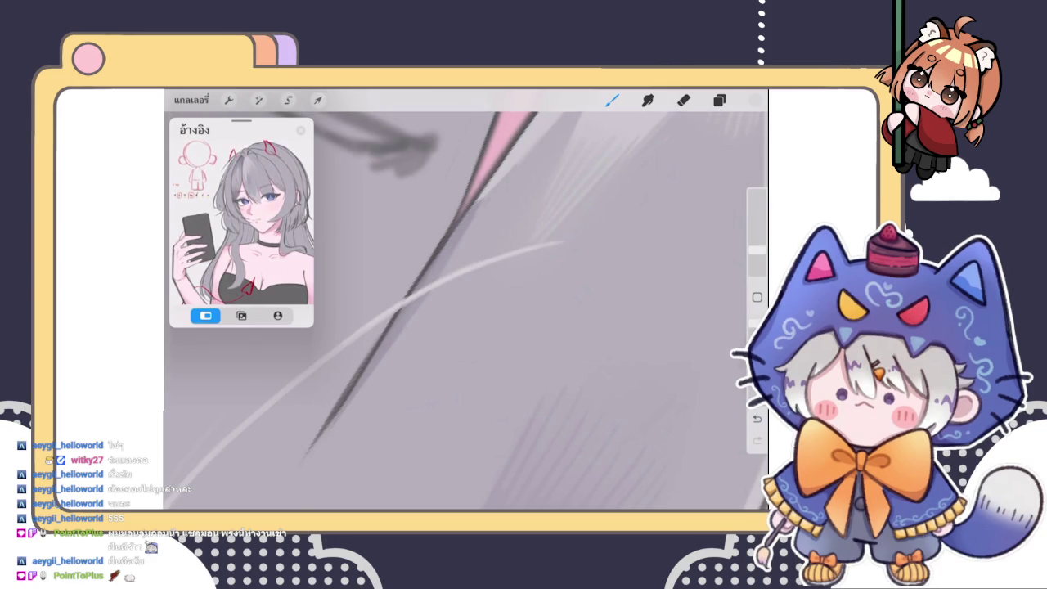
{"action": "scroll", "coordinate": [467, 311], "scroll_direction": "down", "scroll_amount": 5}
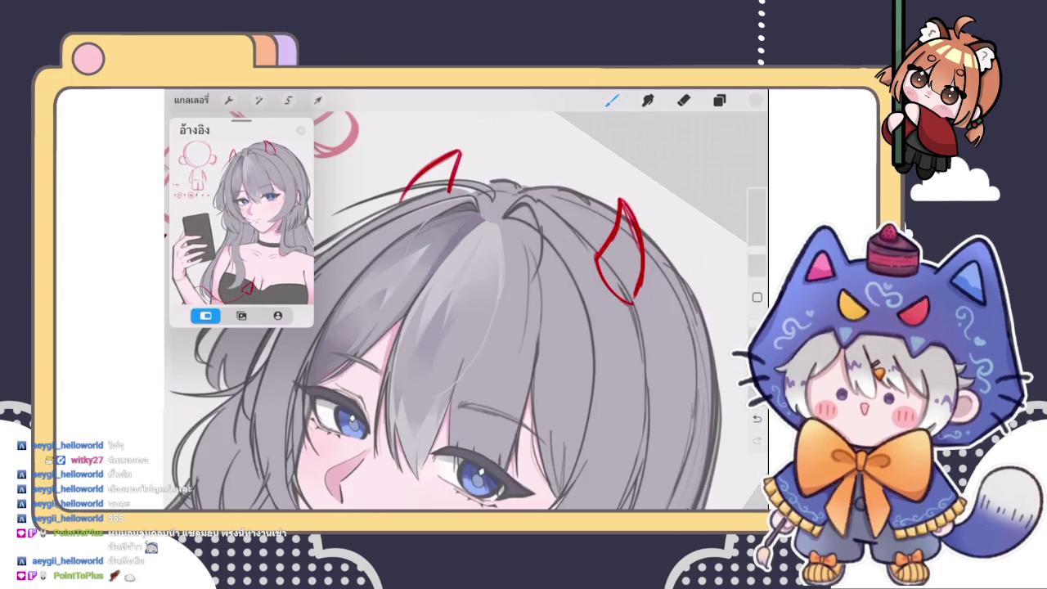
{"action": "scroll", "coordinate": [484, 315], "scroll_direction": "up", "scroll_amount": 3}
{"action": "scroll", "coordinate": [466, 311], "scroll_direction": "up", "scroll_amount": 2}
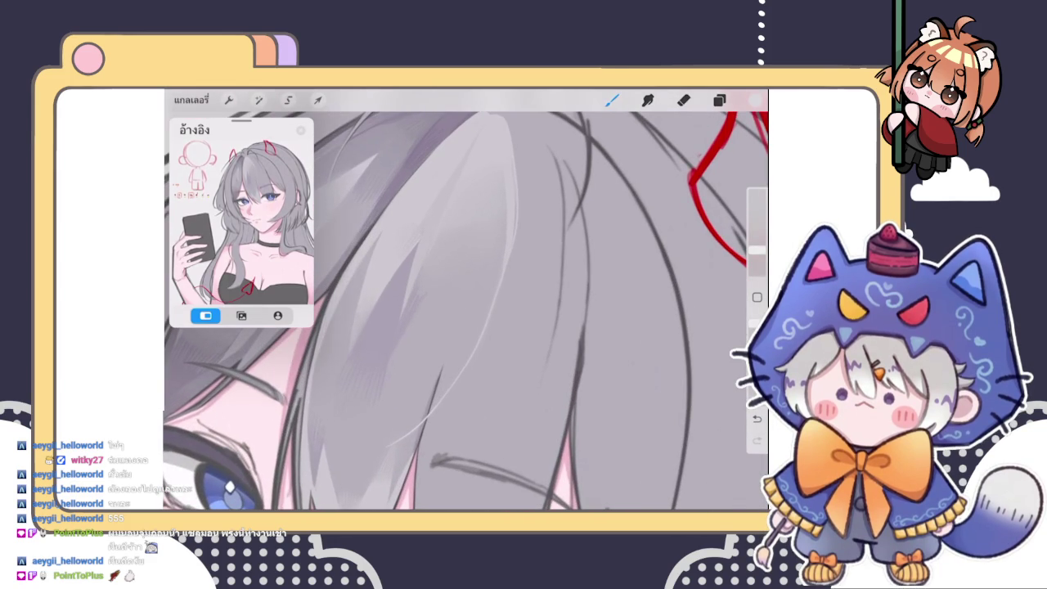
{"action": "left_click", "coordinate": [364, 330]}
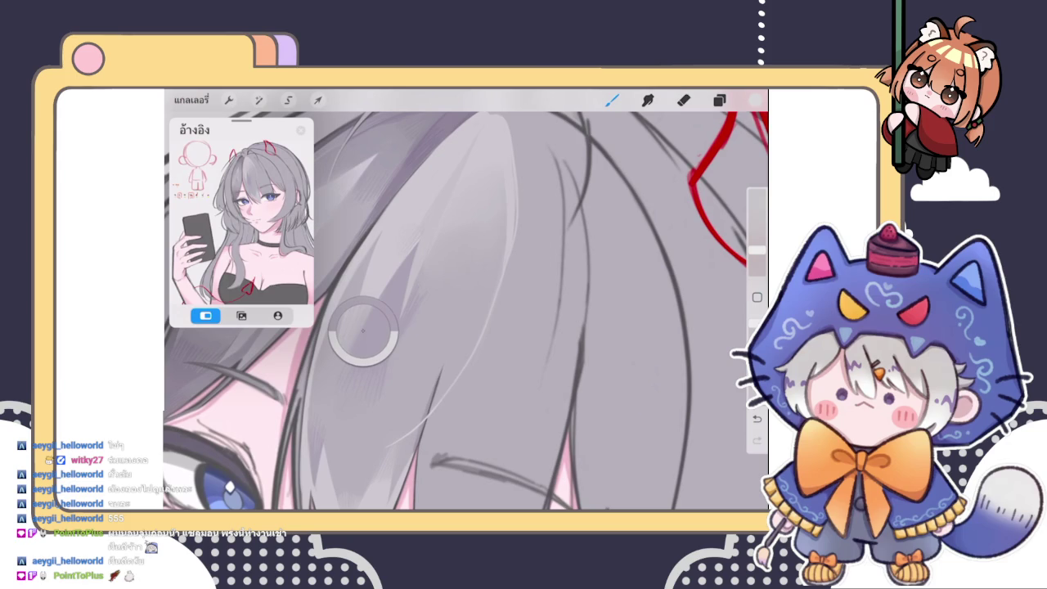
{"action": "scroll", "coordinate": [466, 311], "scroll_direction": "down", "scroll_amount": 3}
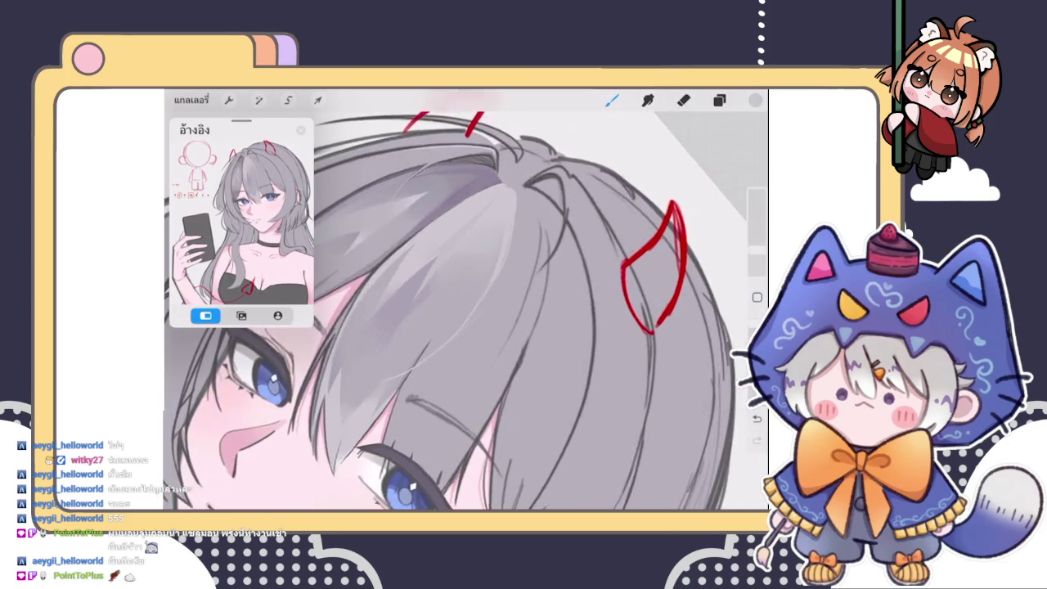
{"action": "scroll", "coordinate": [466, 311], "scroll_direction": "up", "scroll_amount": 3}
{"action": "scroll", "coordinate": [466, 311], "scroll_direction": "down", "scroll_amount": 2}
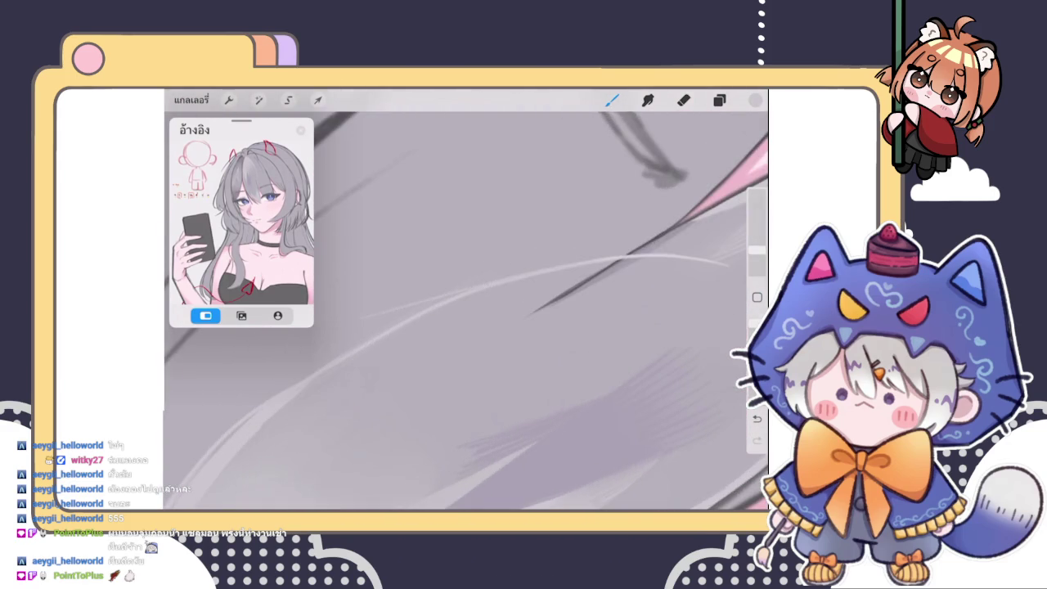
{"action": "scroll", "coordinate": [466, 311], "scroll_direction": "down", "scroll_amount": 2}
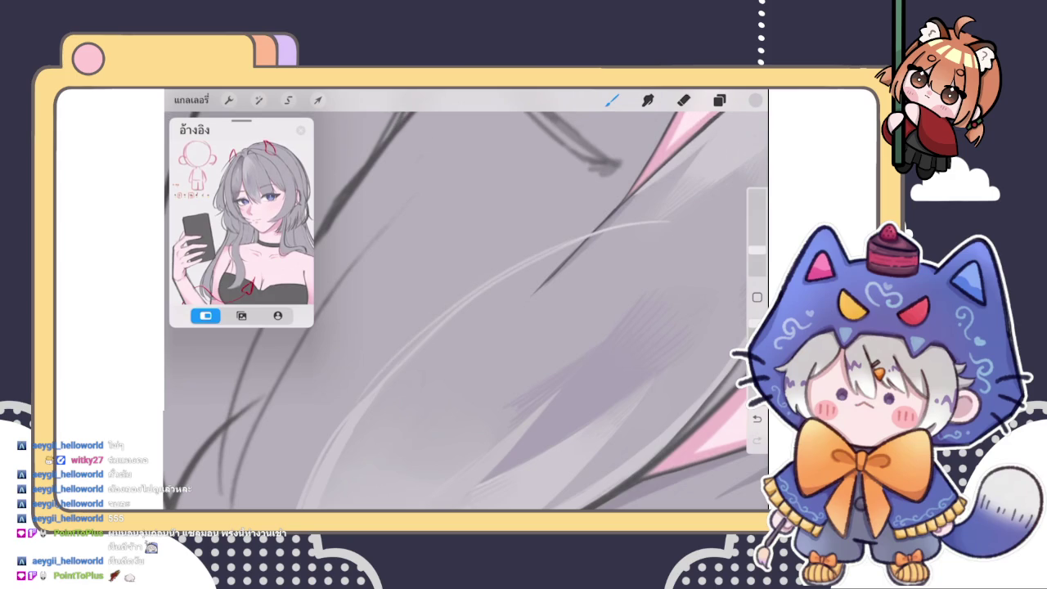
{"action": "scroll", "coordinate": [466, 311], "scroll_direction": "down", "scroll_amount": 2}
{"action": "key", "text": "ctrl+z"}
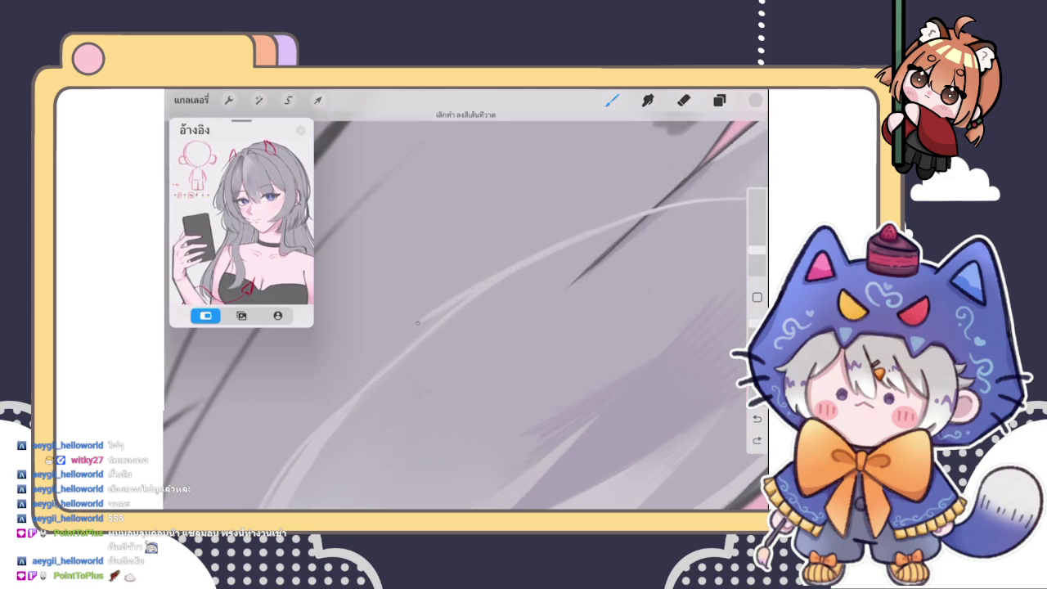
{"action": "key", "text": "ctrl+z"}
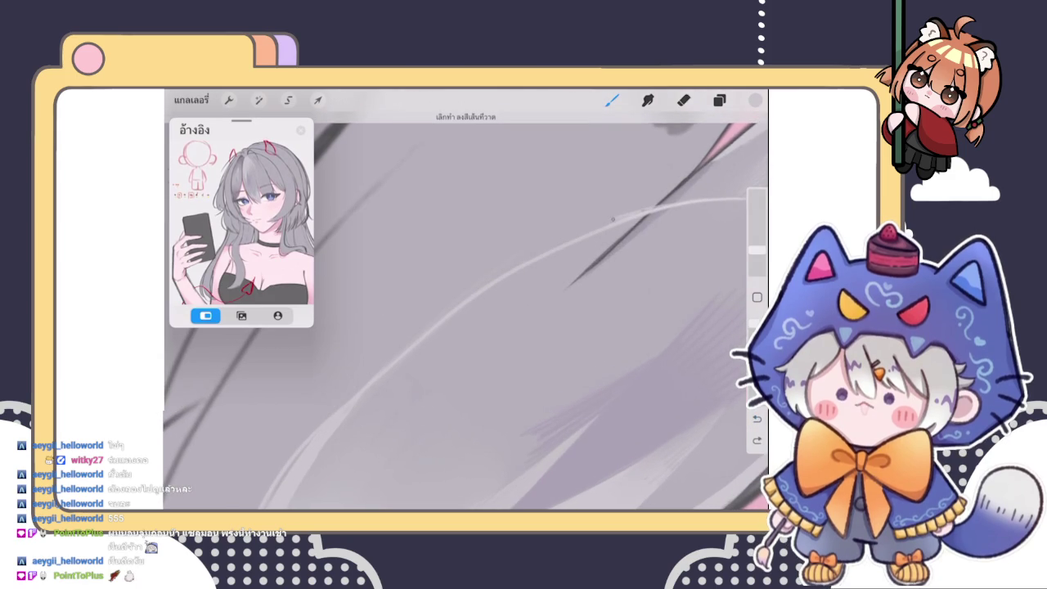
{"action": "left_click_drag", "start_coordinate": [429, 328], "coordinate": [343, 404]}
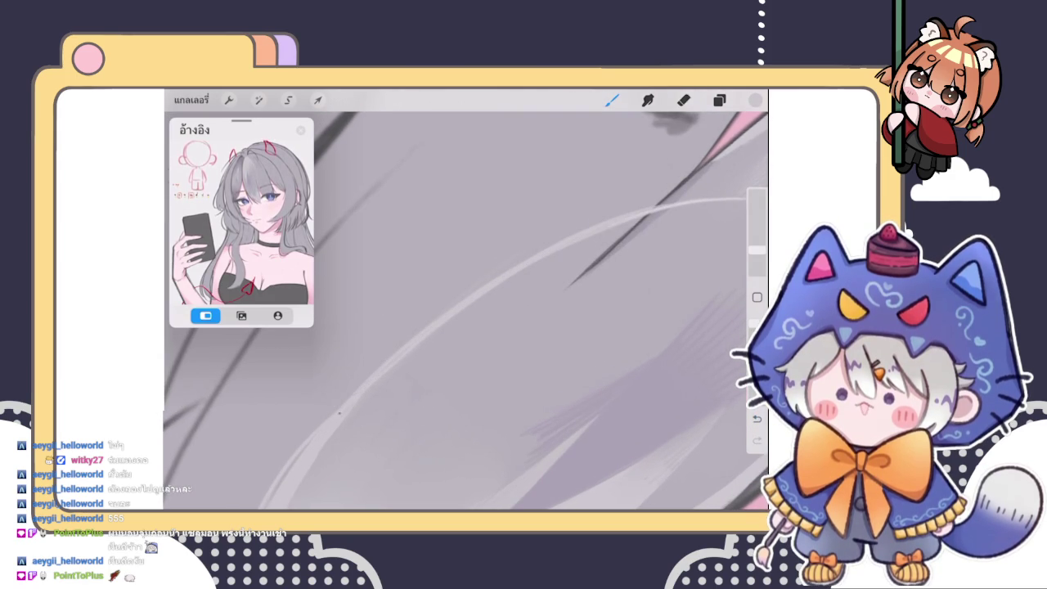
{"action": "left_click_drag", "start_coordinate": [540, 251], "coordinate": [396, 332]}
{"action": "mouse_move", "coordinate": [478, 290]}
{"action": "left_mouse_down"}
{"action": "mouse_move", "coordinate": [360, 373]}
{"action": "mouse_move", "coordinate": [325, 418]}
{"action": "left_mouse_up"}
Smudge the new light strokes softly into the surrounding hair shading
{"action": "scroll", "coordinate": [467, 303], "scroll_direction": "down", "scroll_amount": 3}
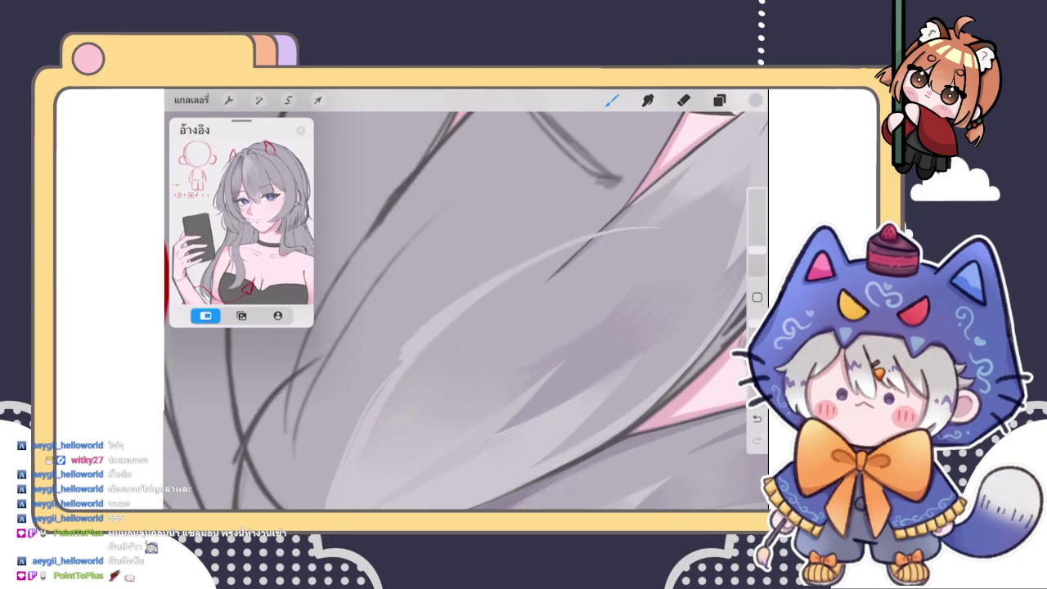
{"action": "scroll", "coordinate": [466, 311], "scroll_direction": "up", "scroll_amount": 2}
{"action": "left_click", "coordinate": [647, 100]}
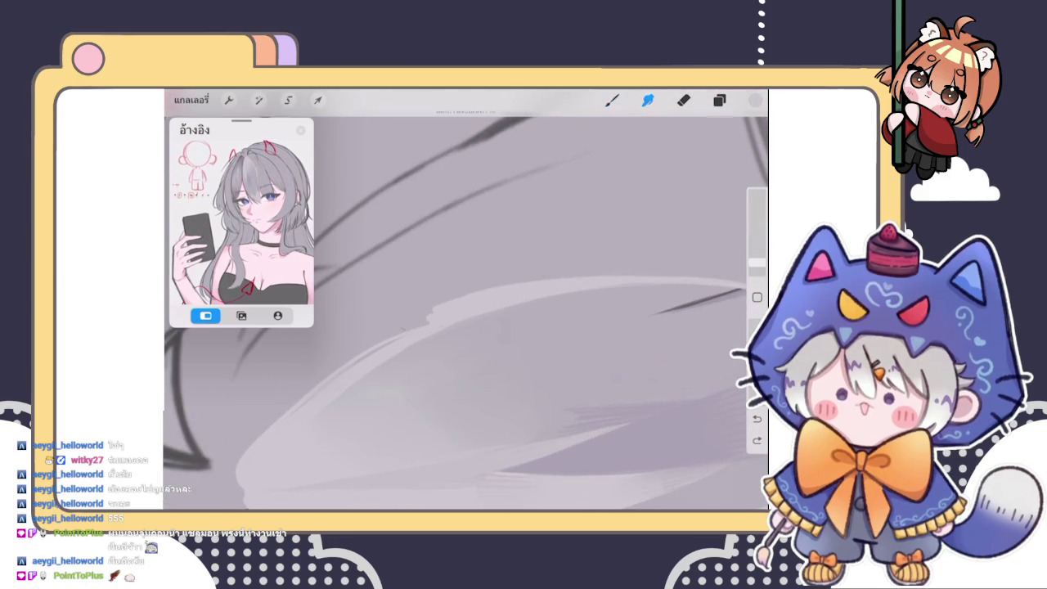
{"action": "left_click_drag", "start_coordinate": [458, 299], "coordinate": [394, 310]}
{"action": "left_click", "coordinate": [612, 100]}
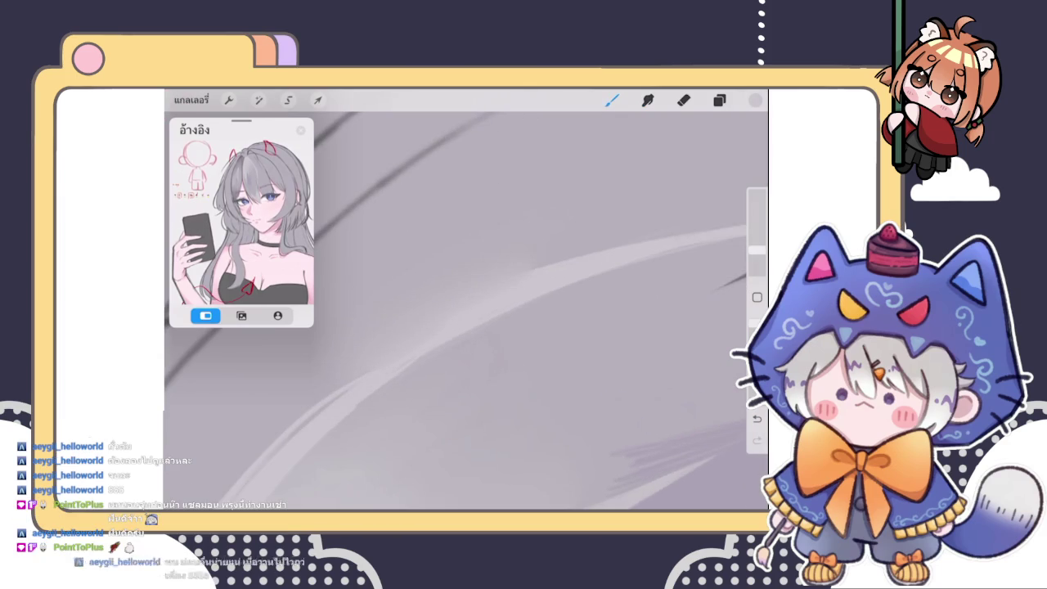
{"action": "scroll", "coordinate": [467, 311], "scroll_direction": "down", "scroll_amount": 2}
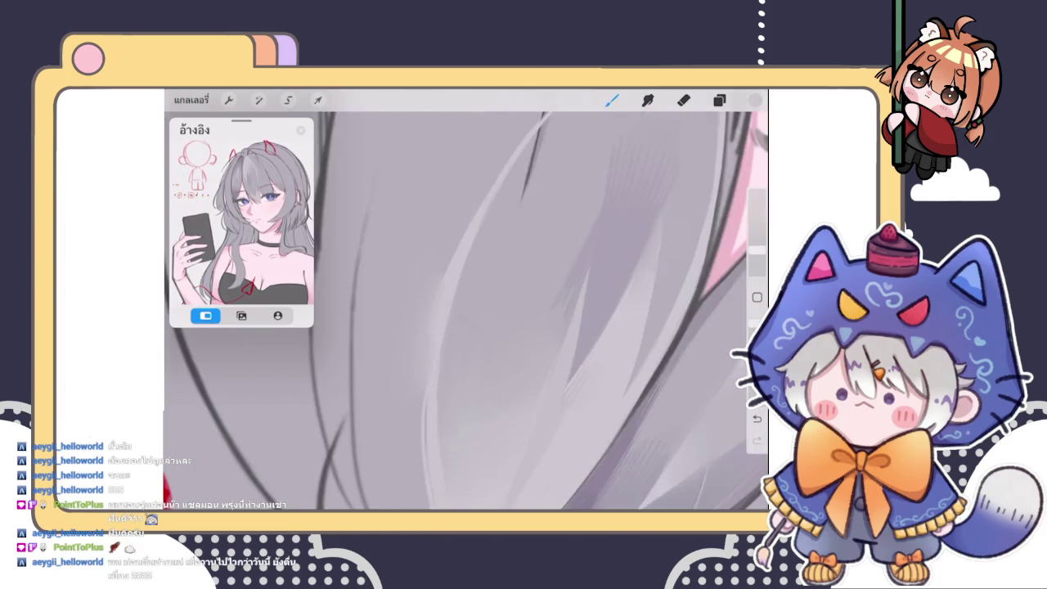
{"action": "scroll", "coordinate": [466, 311], "scroll_direction": "down", "scroll_amount": 2}
{"action": "scroll", "coordinate": [467, 311], "scroll_direction": "down", "scroll_amount": 2}
{"action": "scroll", "coordinate": [466, 311], "scroll_direction": "down", "scroll_amount": 2}
{"action": "scroll", "coordinate": [466, 311], "scroll_direction": "down", "scroll_amount": 3}
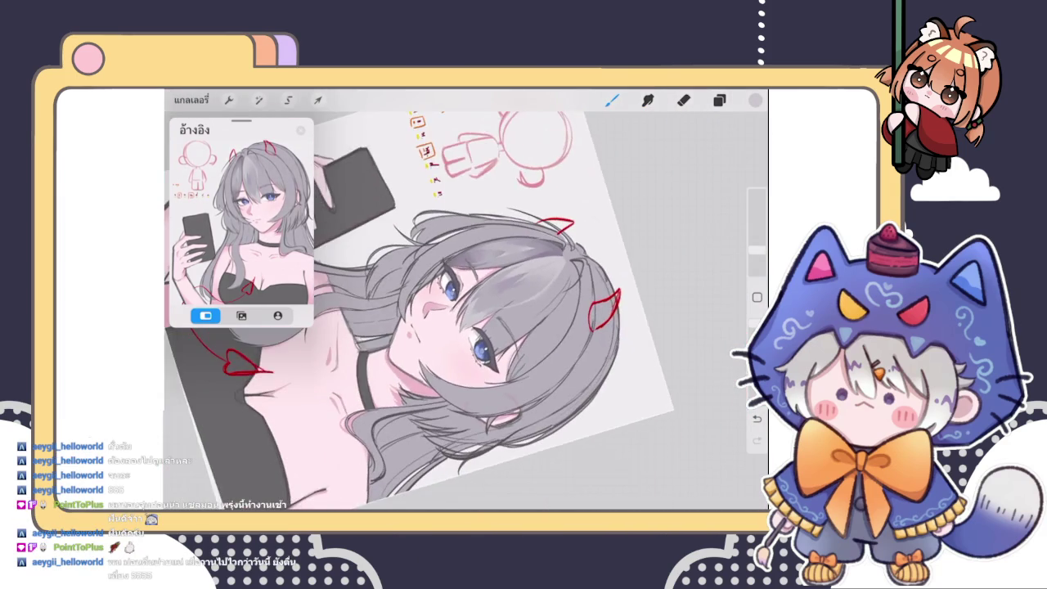
Sample a grey from the hair and verify it in the colour picker
{"action": "scroll", "coordinate": [466, 311], "scroll_direction": "down", "scroll_amount": 3}
{"action": "scroll", "coordinate": [467, 311], "scroll_direction": "down", "scroll_amount": 1}
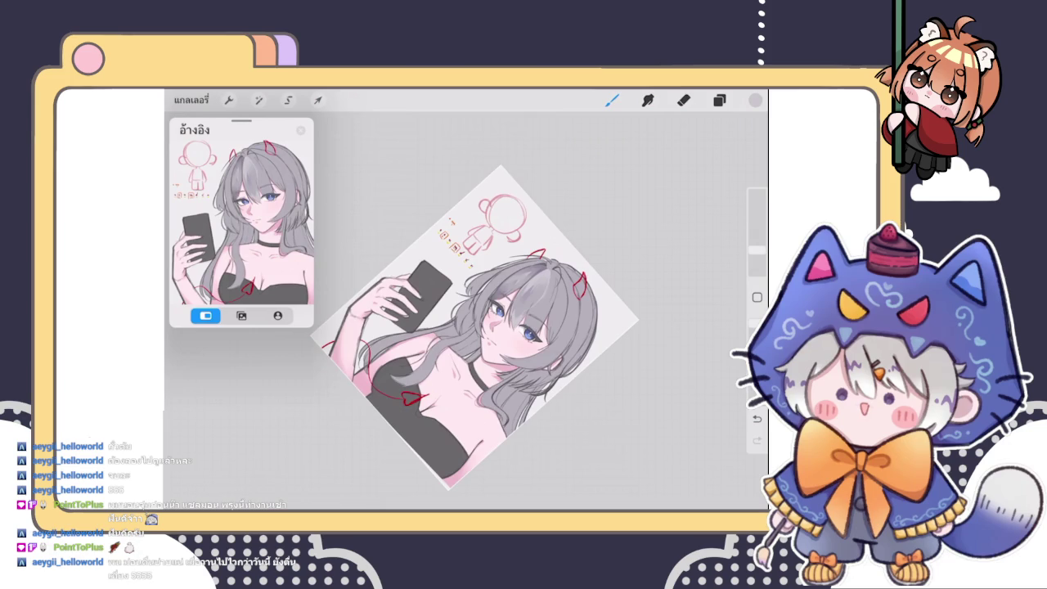
{"action": "scroll", "coordinate": [474, 327], "scroll_direction": "down", "scroll_amount": 1}
{"action": "scroll", "coordinate": [466, 327], "scroll_direction": "up", "scroll_amount": 3}
{"action": "scroll", "coordinate": [467, 311], "scroll_direction": "up", "scroll_amount": 3}
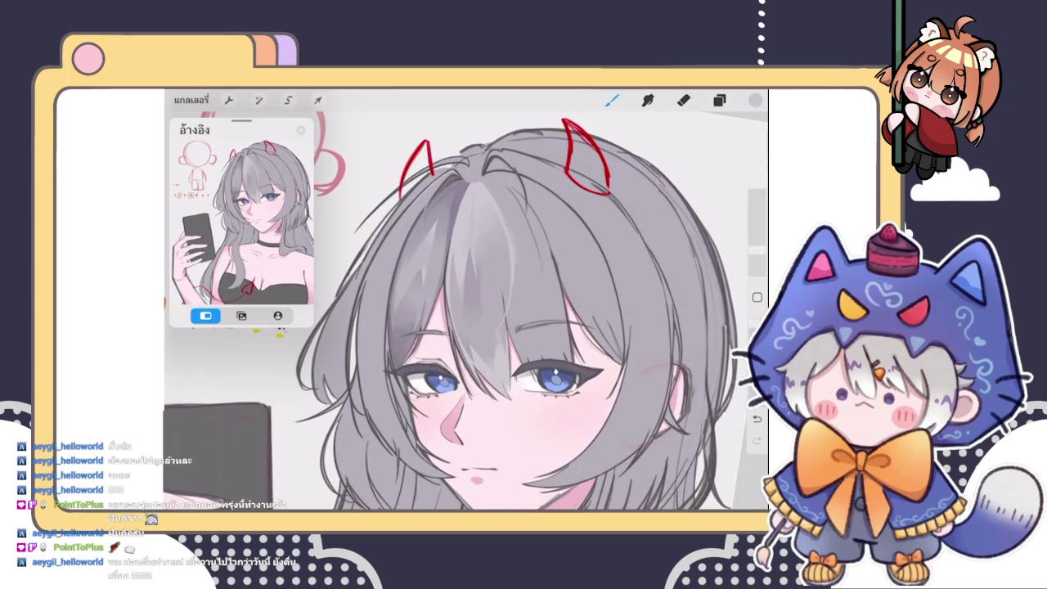
{"action": "scroll", "coordinate": [466, 311], "scroll_direction": "up", "scroll_amount": 3}
{"action": "scroll", "coordinate": [466, 311], "scroll_direction": "up", "scroll_amount": 1}
{"action": "left_click", "coordinate": [427, 339]}
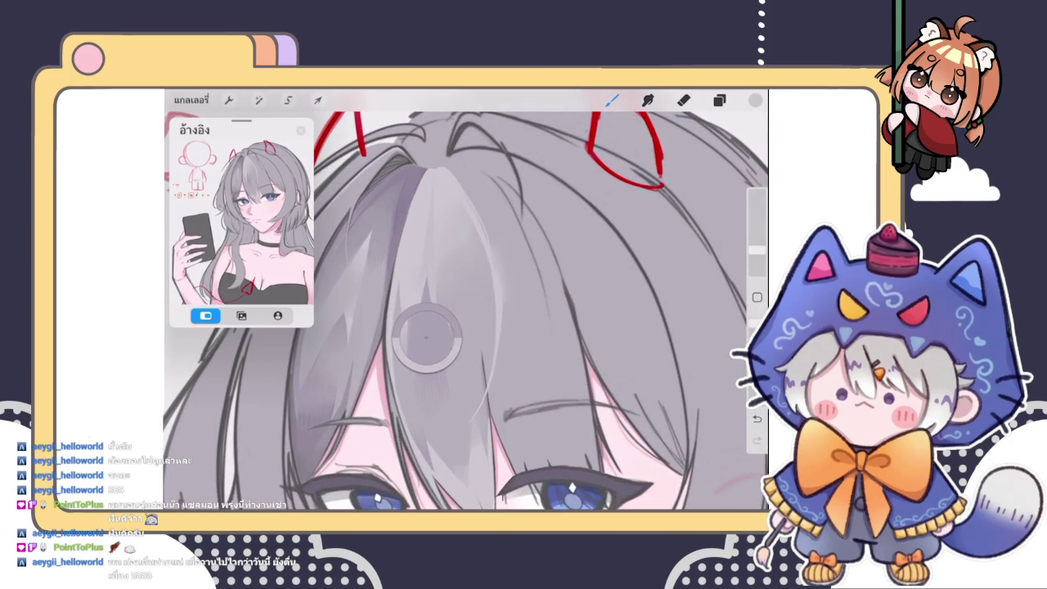
{"action": "left_click", "coordinate": [755, 99]}
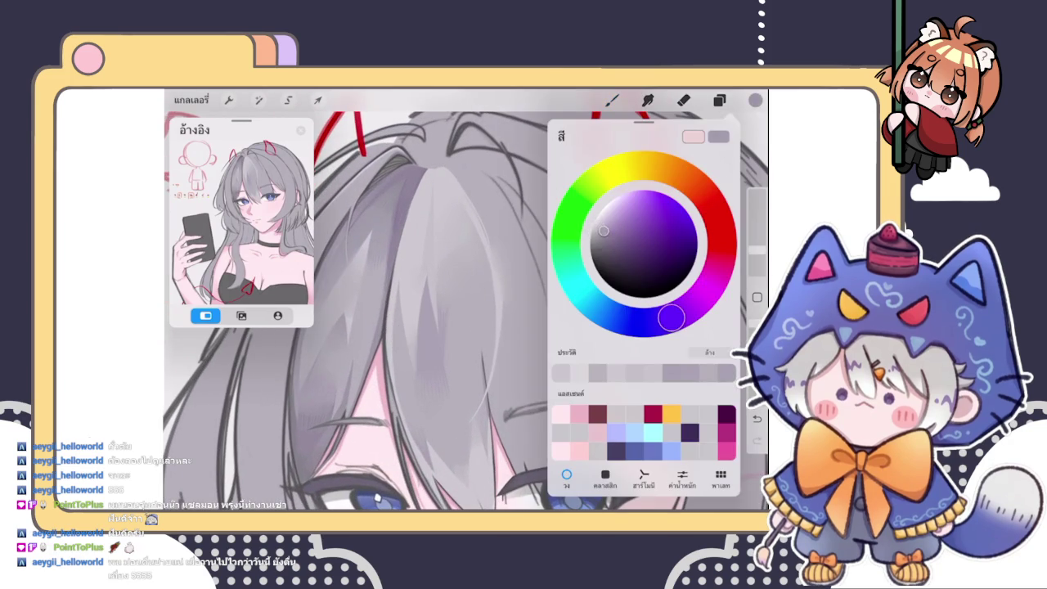
{"action": "left_click", "coordinate": [755, 99]}
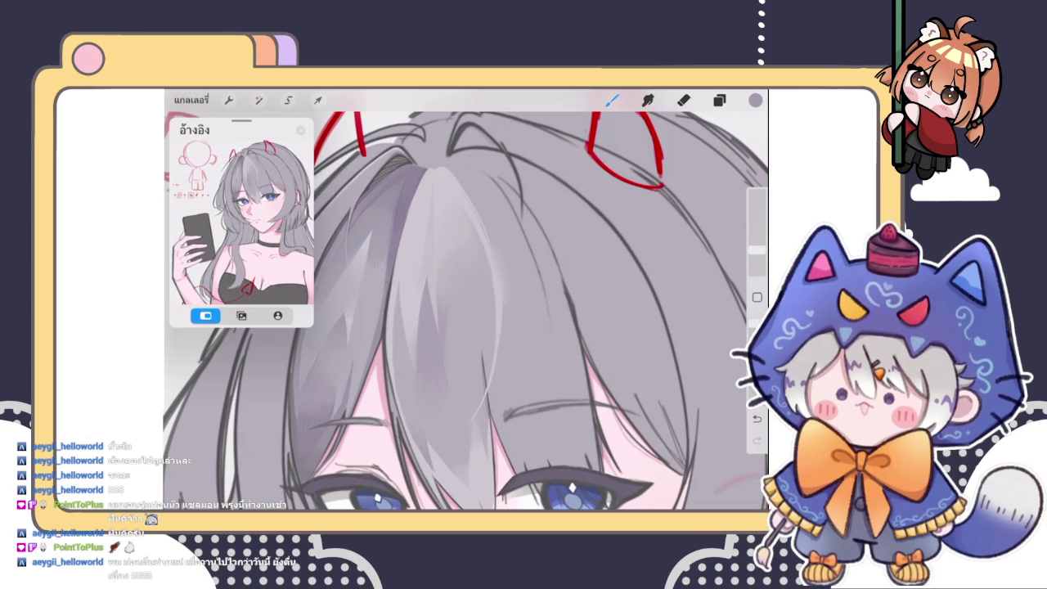
Briefly try the Smudge tool on the crown hair before resuming with the Brush
{"action": "scroll", "coordinate": [458, 300], "scroll_direction": "up", "scroll_amount": 3}
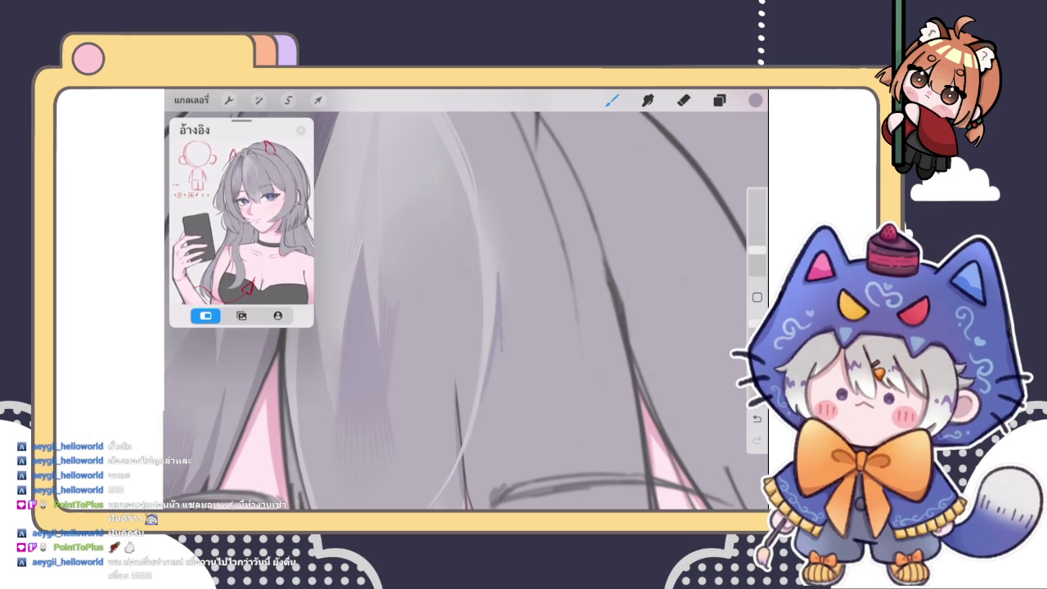
{"action": "scroll", "coordinate": [455, 300], "scroll_direction": "down", "scroll_amount": 3}
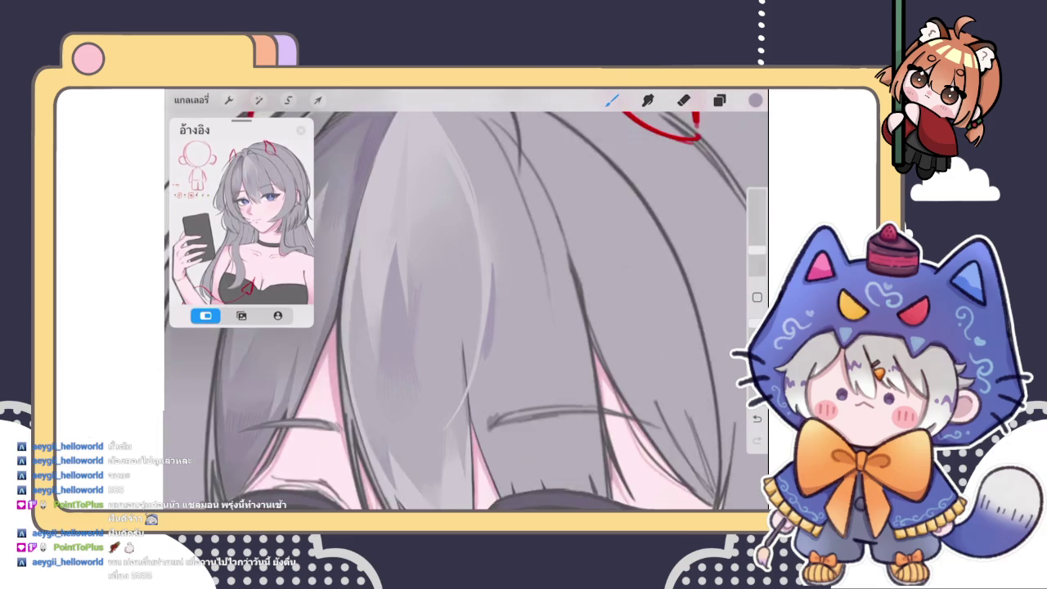
{"action": "scroll", "coordinate": [466, 311], "scroll_direction": "up", "scroll_amount": 3}
{"action": "left_click", "coordinate": [648, 99]}
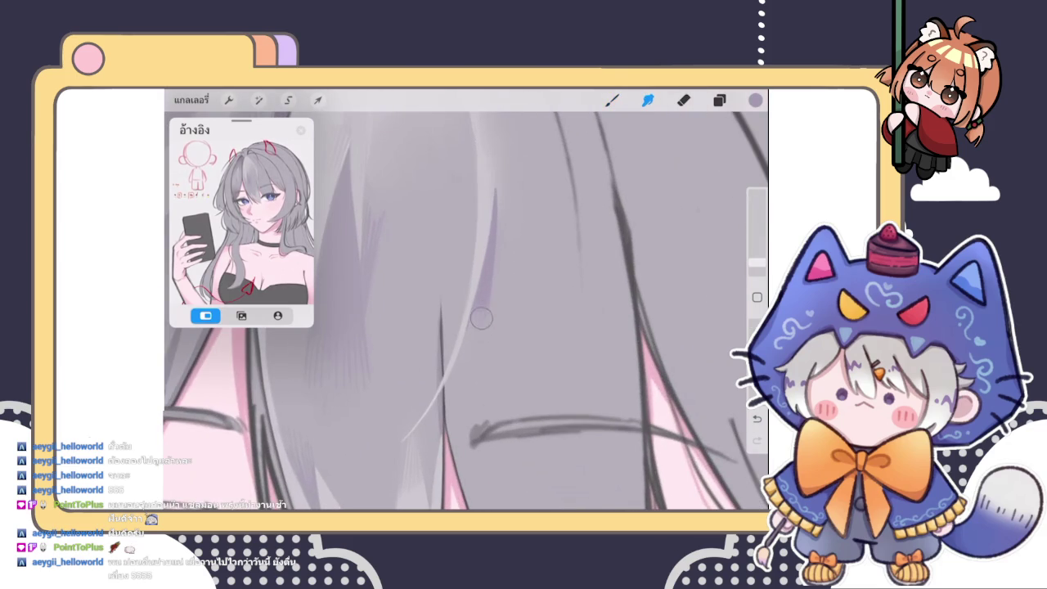
{"action": "left_click", "coordinate": [612, 100]}
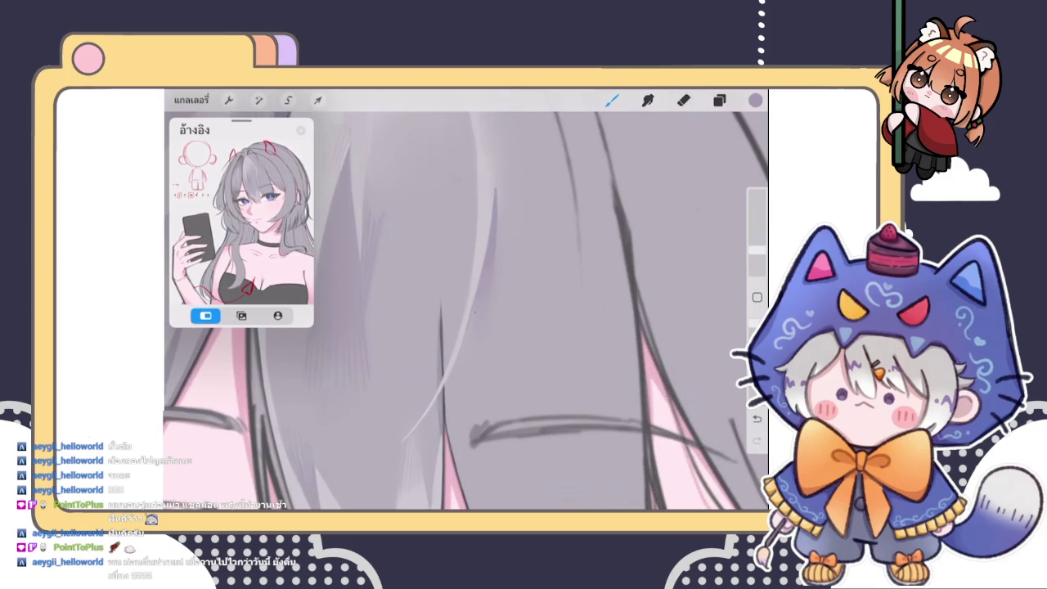
{"action": "scroll", "coordinate": [466, 303], "scroll_direction": "down", "scroll_amount": 3}
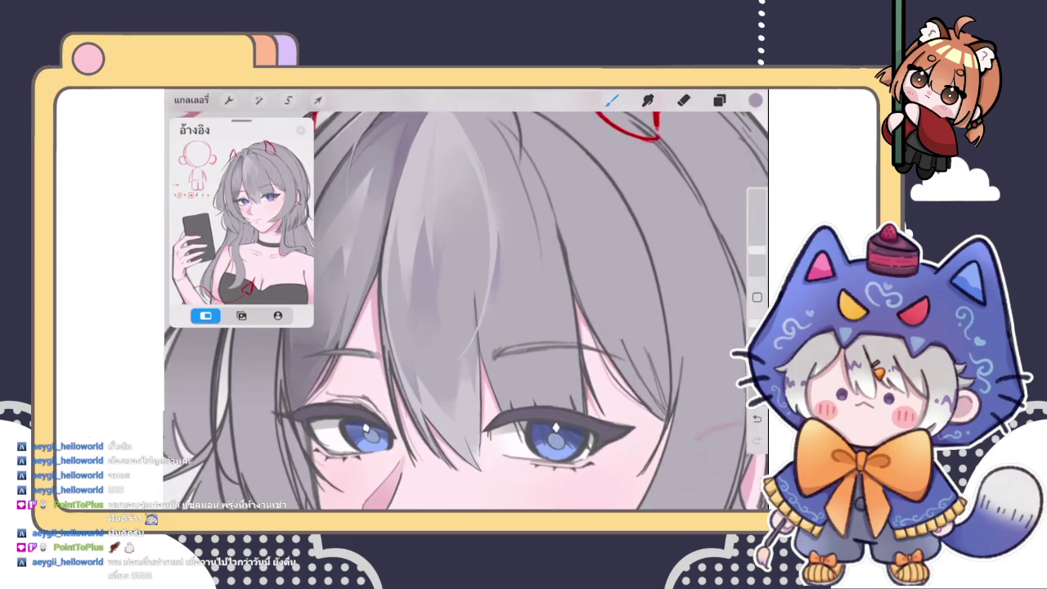
{"action": "scroll", "coordinate": [467, 303], "scroll_direction": "up", "scroll_amount": 3}
{"action": "scroll", "coordinate": [466, 311], "scroll_direction": "up", "scroll_amount": 2}
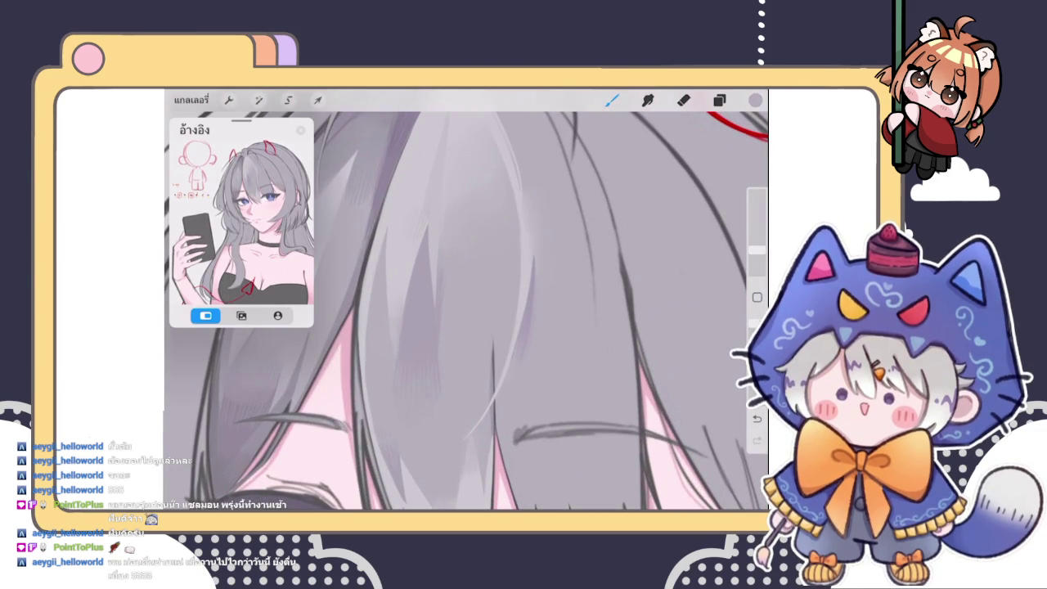
{"action": "scroll", "coordinate": [466, 303], "scroll_direction": "down", "scroll_amount": 5}
{"action": "scroll", "coordinate": [466, 302], "scroll_direction": "up", "scroll_amount": 5}
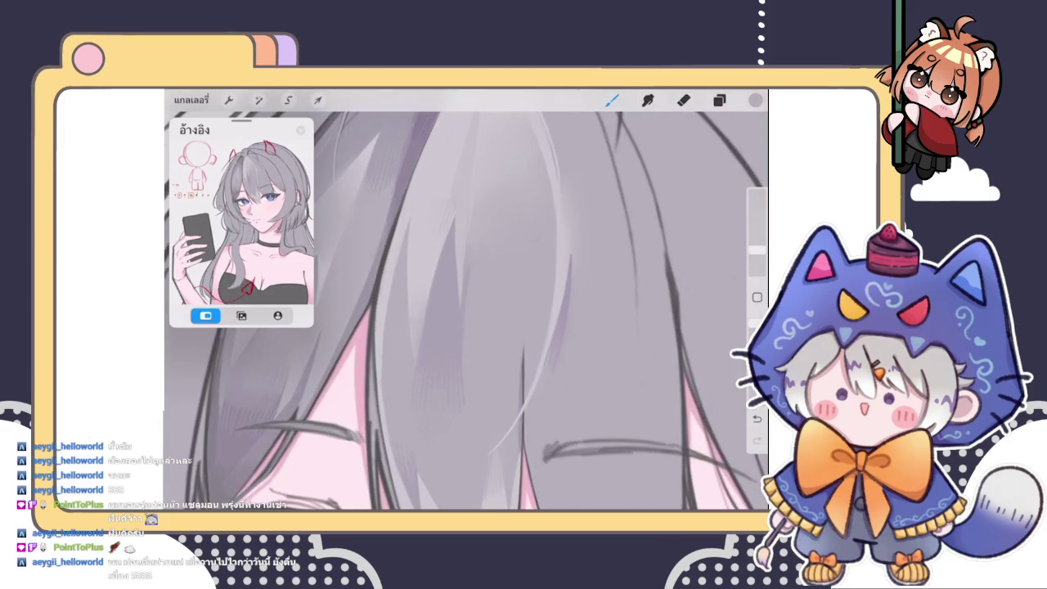
{"action": "scroll", "coordinate": [466, 310], "scroll_direction": "up", "scroll_amount": 3}
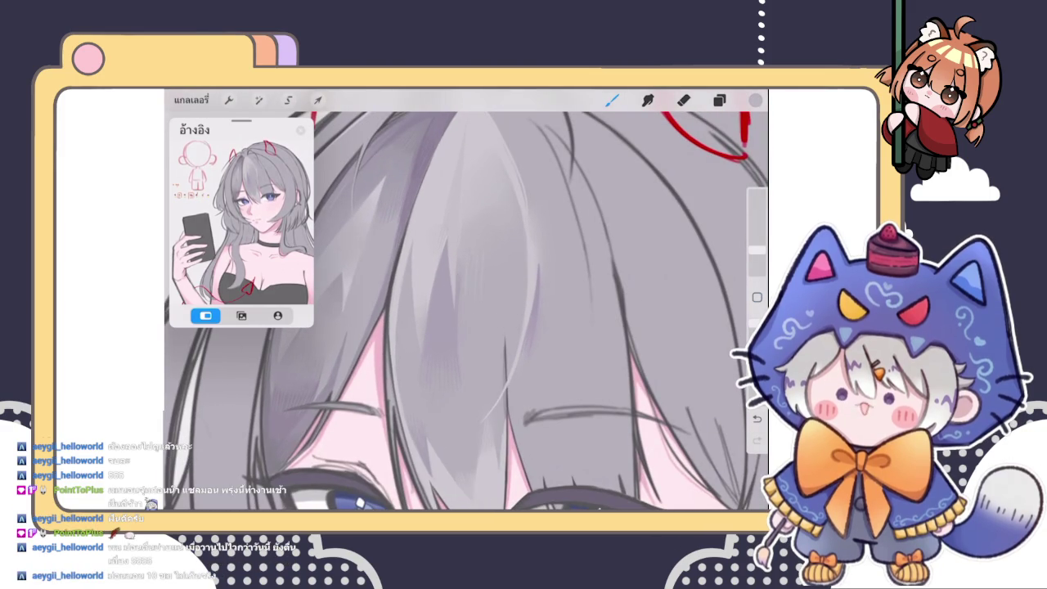
{"action": "scroll", "coordinate": [467, 303], "scroll_direction": "down", "scroll_amount": 3}
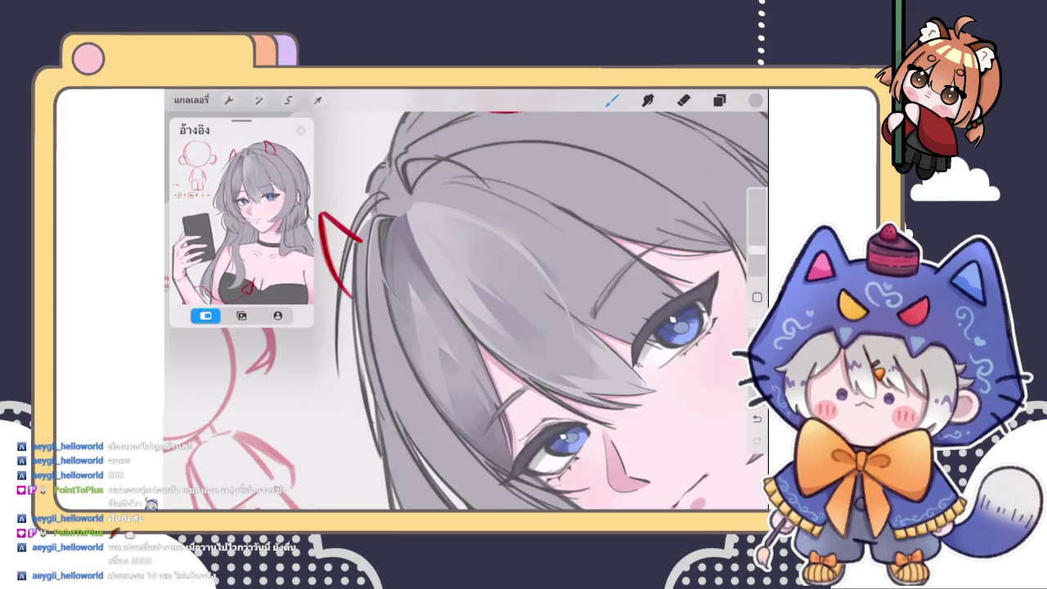
{"action": "scroll", "coordinate": [466, 303], "scroll_direction": "up", "scroll_amount": 6}
Undo the unwanted hair stroke and blend the crown shading with Smudge
{"action": "key", "text": "ctrl+z"}
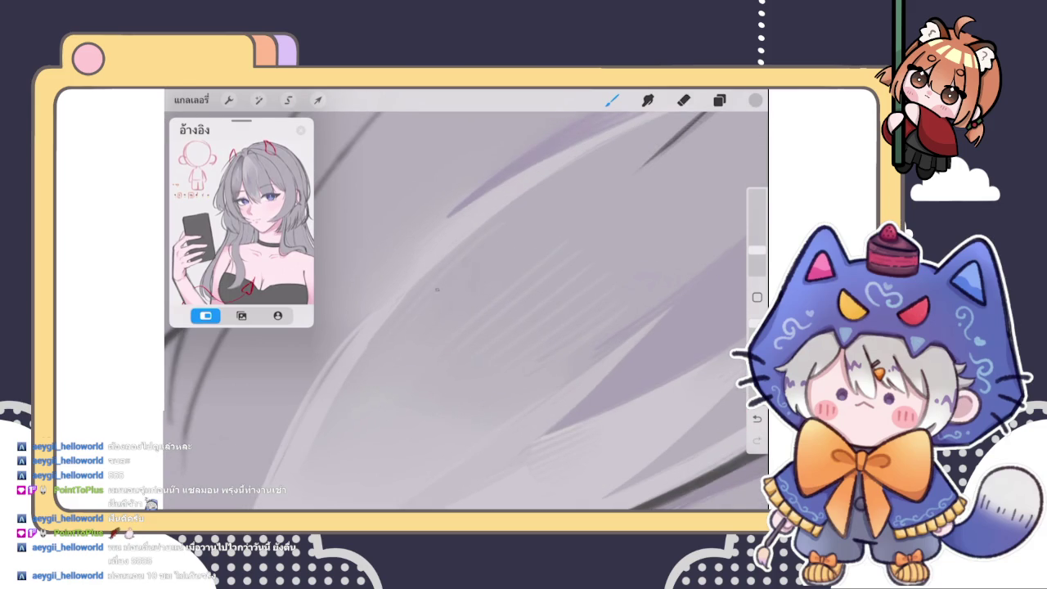
{"action": "key", "text": "s"}
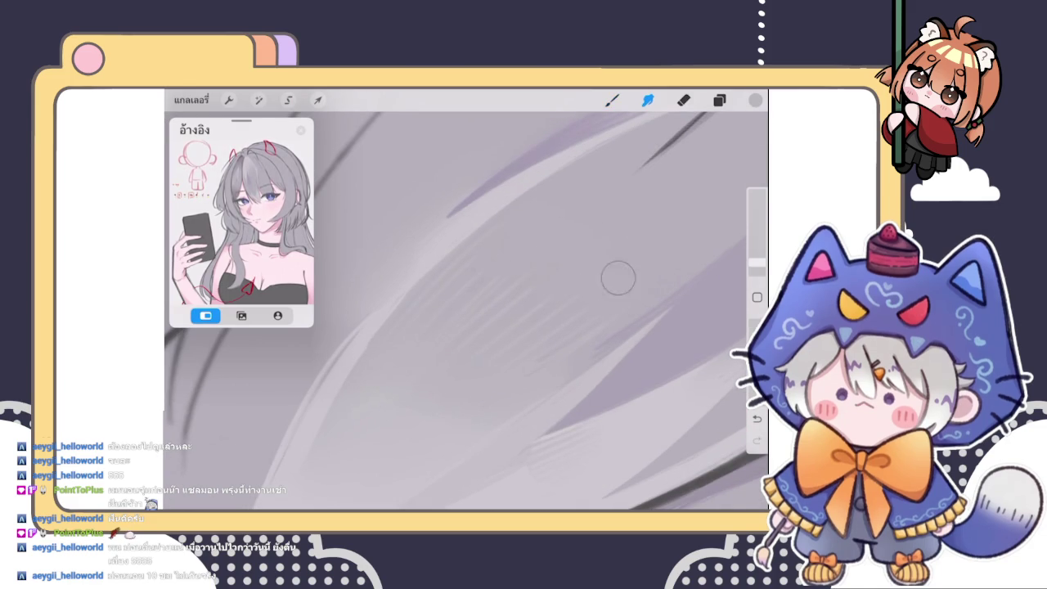
{"action": "scroll", "coordinate": [466, 310], "scroll_direction": "down", "scroll_amount": 5}
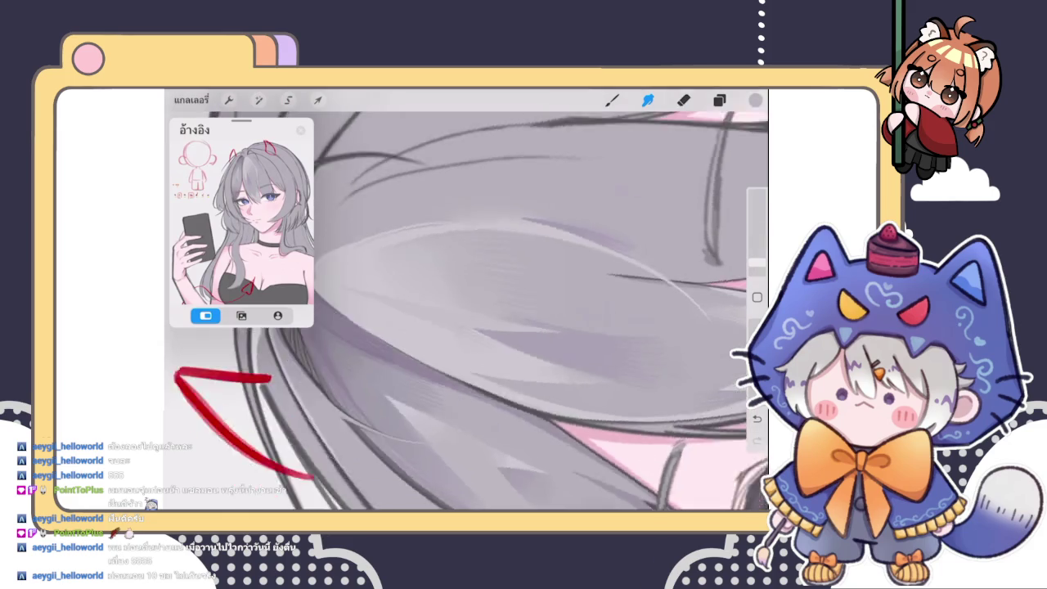
{"action": "scroll", "coordinate": [466, 311], "scroll_direction": "down", "scroll_amount": 5}
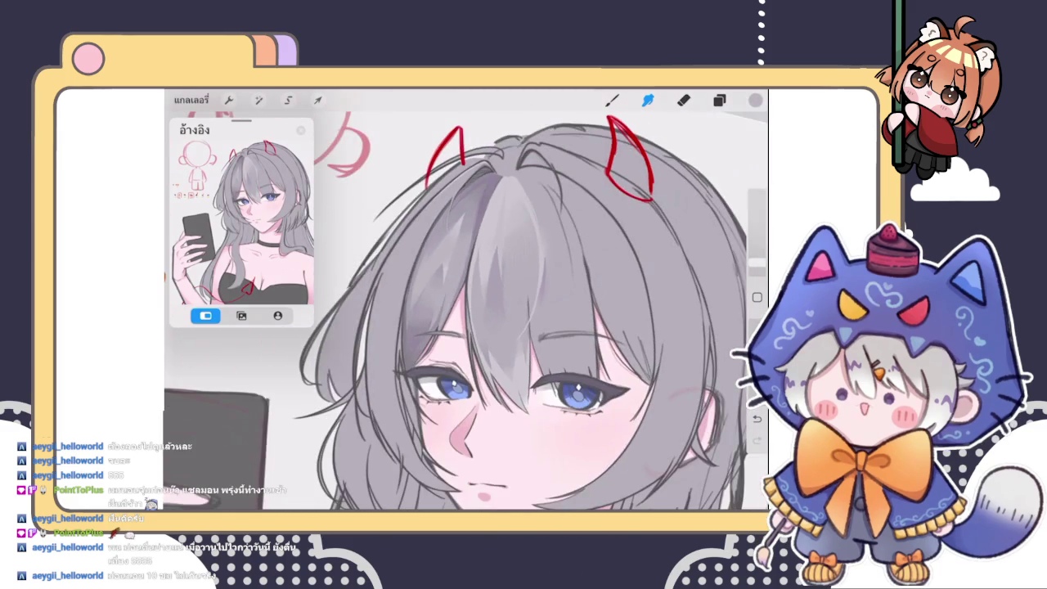
{"action": "scroll", "coordinate": [467, 310], "scroll_direction": "up", "scroll_amount": 5}
{"action": "scroll", "coordinate": [466, 311], "scroll_direction": "down", "scroll_amount": 5}
{"action": "key", "text": "b"}
{"action": "scroll", "coordinate": [466, 310], "scroll_direction": "up", "scroll_amount": 5}
{"action": "scroll", "coordinate": [466, 311], "scroll_direction": "up", "scroll_amount": 3}
{"action": "scroll", "coordinate": [467, 310], "scroll_direction": "up", "scroll_amount": 3}
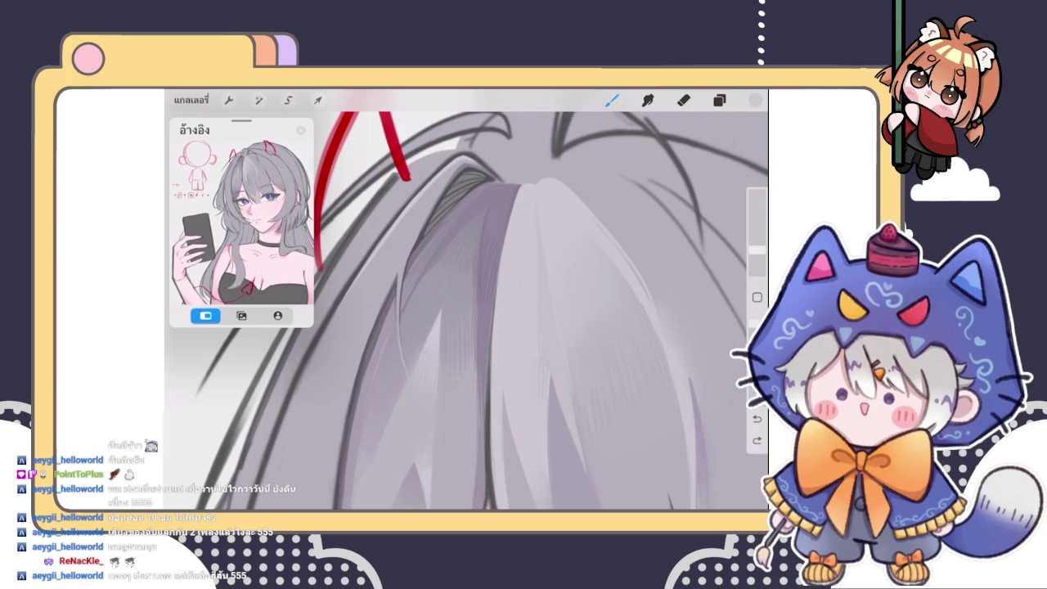
Sample greys from the hair and paint a short dark stroke across the strands
{"action": "scroll", "coordinate": [467, 311], "scroll_direction": "up", "scroll_amount": 2}
{"action": "left_click", "coordinate": [468, 372]}
{"action": "left_click_drag", "start_coordinate": [489, 206], "coordinate": [514, 206]}
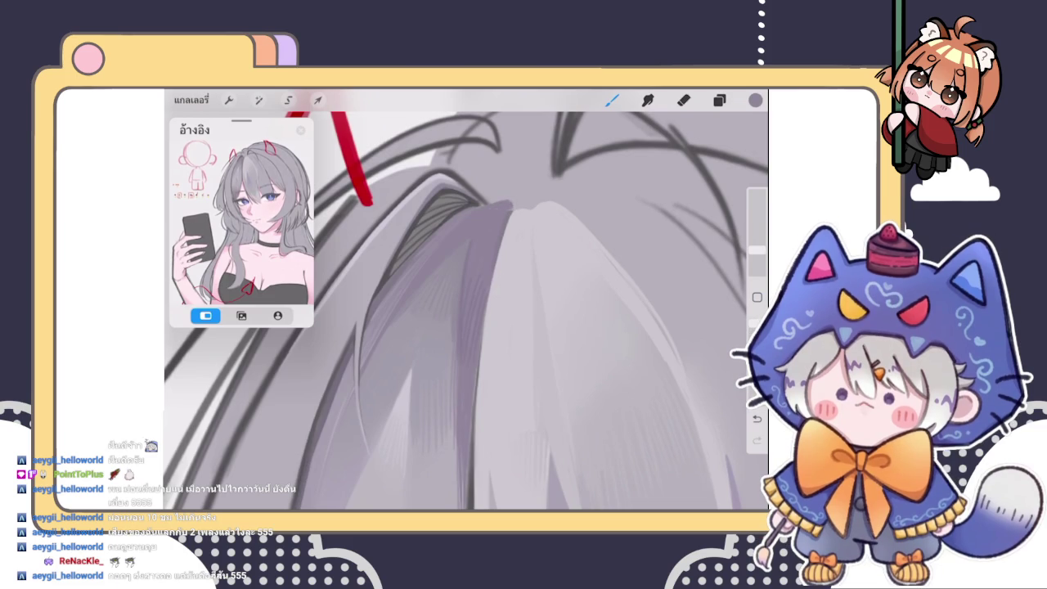
{"action": "left_click", "coordinate": [498, 210]}
{"action": "left_click", "coordinate": [503, 214]}
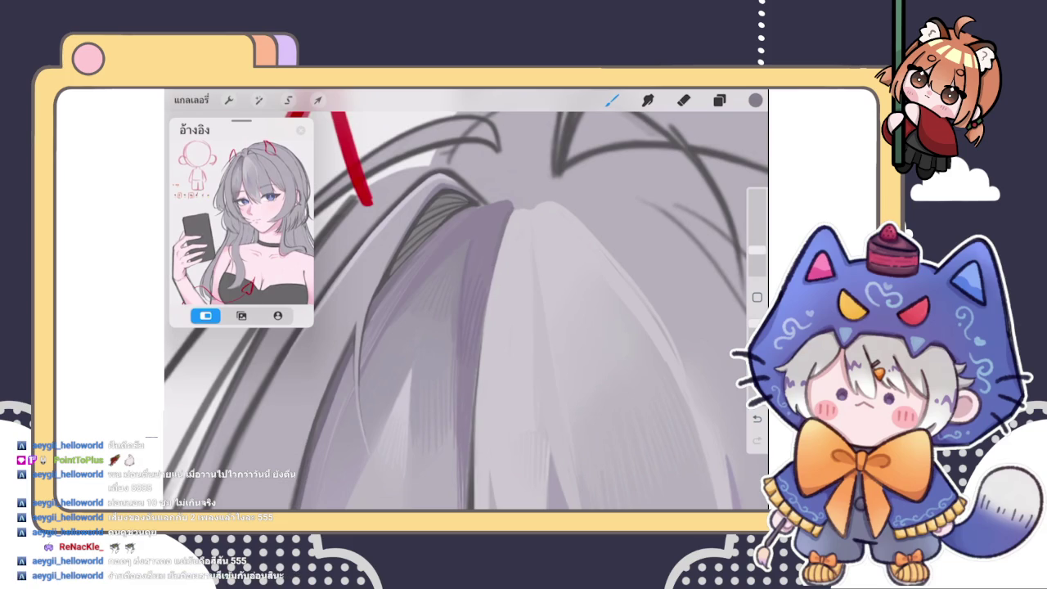
Add a faint pale highlight strand down the left edge of the grey hair lock
{"action": "left_click_drag", "start_coordinate": [491, 327], "coordinate": [503, 332]}
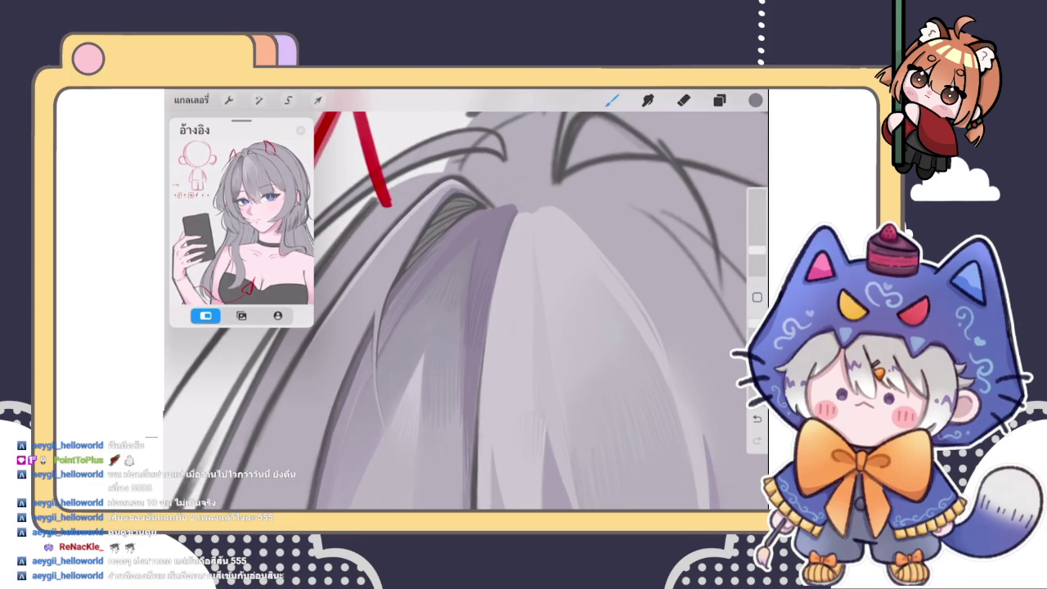
{"action": "scroll", "coordinate": [467, 303], "scroll_direction": "down", "scroll_amount": 2}
{"action": "scroll", "coordinate": [466, 303], "scroll_direction": "down", "scroll_amount": 2}
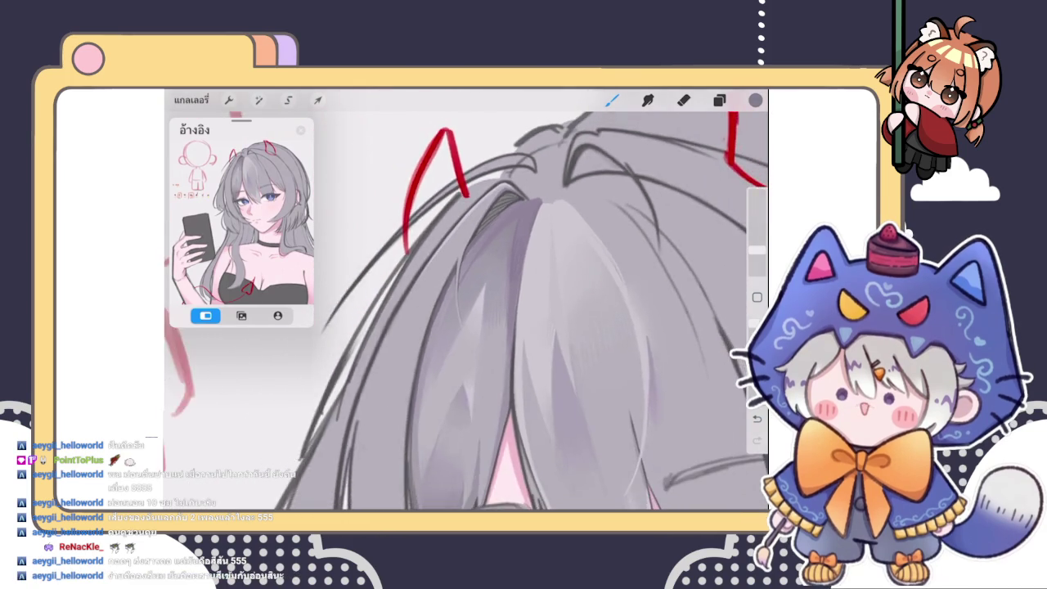
{"action": "scroll", "coordinate": [467, 303], "scroll_direction": "down", "scroll_amount": 2}
{"action": "scroll", "coordinate": [466, 303], "scroll_direction": "down", "scroll_amount": 2}
{"action": "scroll", "coordinate": [466, 302], "scroll_direction": "down", "scroll_amount": 1}
{"action": "scroll", "coordinate": [466, 303], "scroll_direction": "down", "scroll_amount": 3}
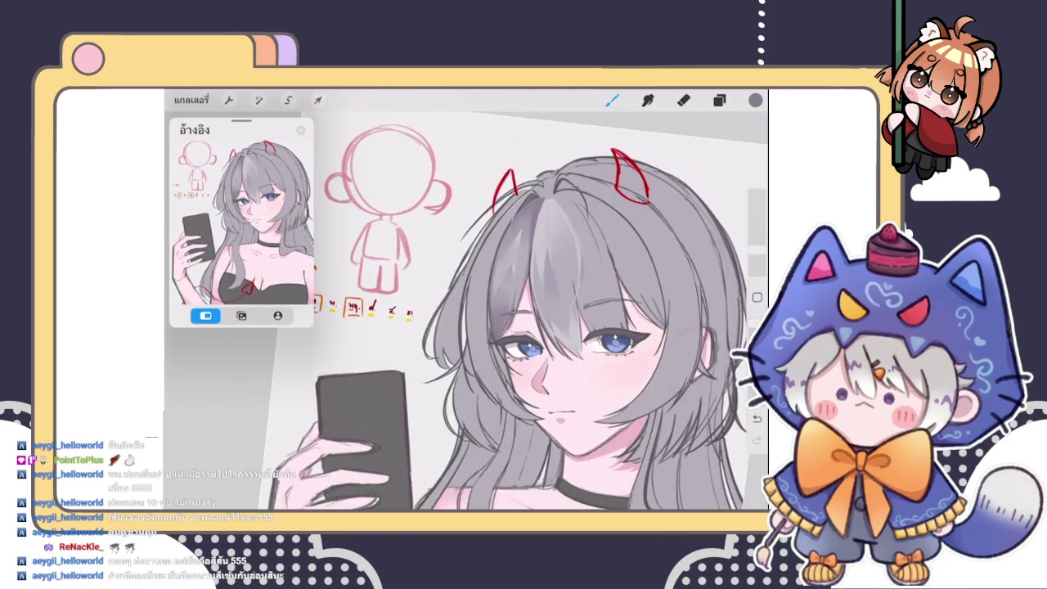
{"action": "scroll", "coordinate": [523, 327], "scroll_direction": "down", "scroll_amount": 2}
{"action": "scroll", "coordinate": [524, 327], "scroll_direction": "down", "scroll_amount": 1}
{"action": "scroll", "coordinate": [524, 327], "scroll_direction": "up", "scroll_amount": 2}
{"action": "scroll", "coordinate": [523, 327], "scroll_direction": "up", "scroll_amount": 3}
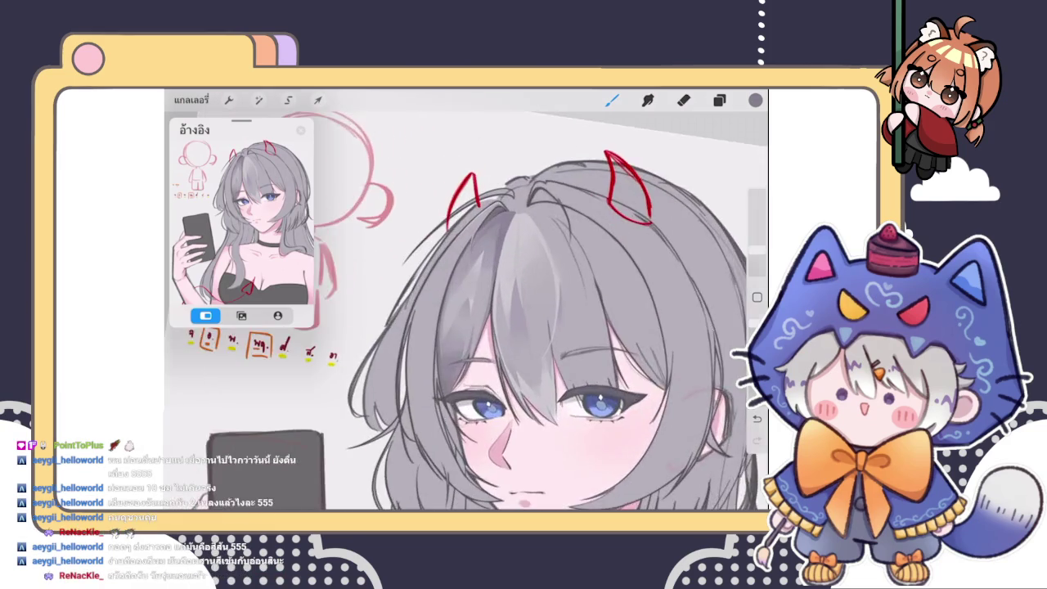
{"action": "scroll", "coordinate": [524, 328], "scroll_direction": "up", "scroll_amount": 2}
{"action": "scroll", "coordinate": [499, 303], "scroll_direction": "up", "scroll_amount": 2}
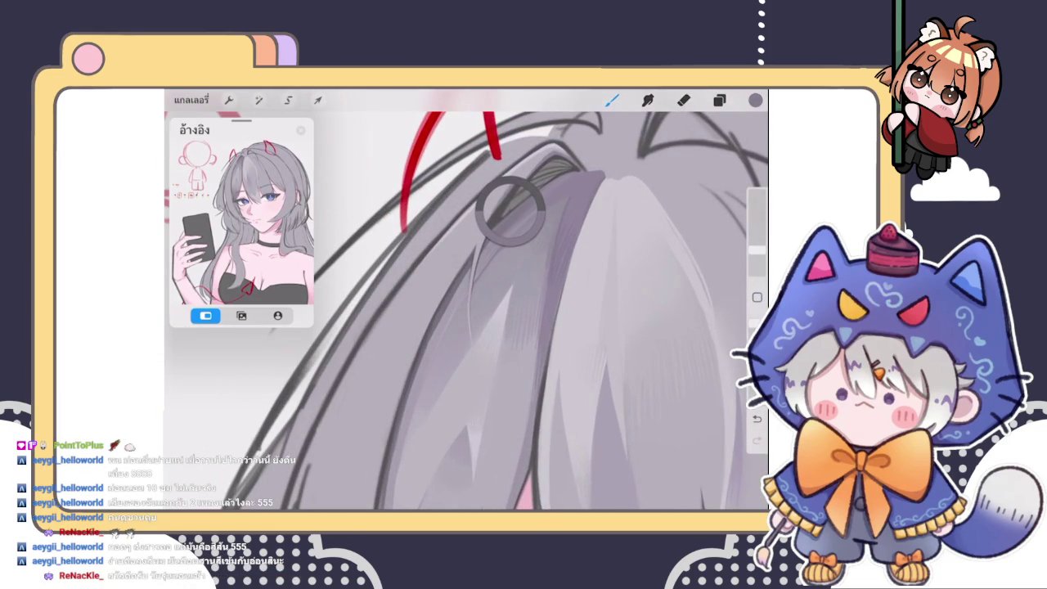
{"action": "scroll", "coordinate": [507, 245], "scroll_direction": "down", "scroll_amount": 1}
{"action": "scroll", "coordinate": [507, 246], "scroll_direction": "down", "scroll_amount": 2}
{"action": "scroll", "coordinate": [491, 303], "scroll_direction": "up", "scroll_amount": 2}
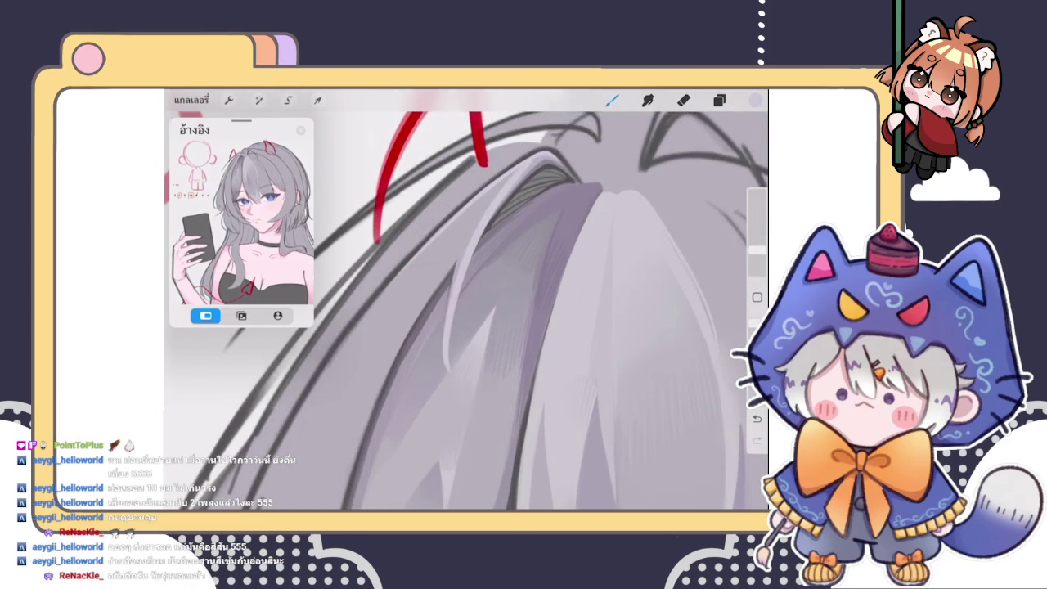
{"action": "scroll", "coordinate": [491, 303], "scroll_direction": "down", "scroll_amount": 2}
{"action": "scroll", "coordinate": [490, 302], "scroll_direction": "up", "scroll_amount": 2}
{"action": "scroll", "coordinate": [490, 302], "scroll_direction": "up", "scroll_amount": 2}
{"action": "scroll", "coordinate": [491, 303], "scroll_direction": "up", "scroll_amount": 2}
{"action": "scroll", "coordinate": [490, 303], "scroll_direction": "up", "scroll_amount": 1}
{"action": "left_click_drag", "start_coordinate": [463, 231], "coordinate": [453, 353]}
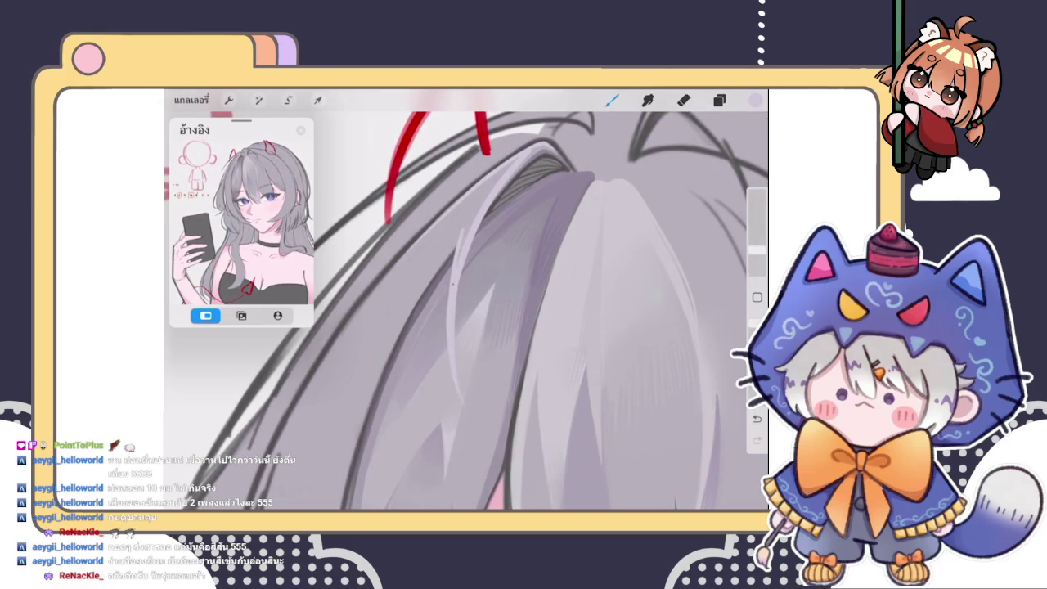
{"action": "scroll", "coordinate": [467, 303], "scroll_direction": "down", "scroll_amount": 3}
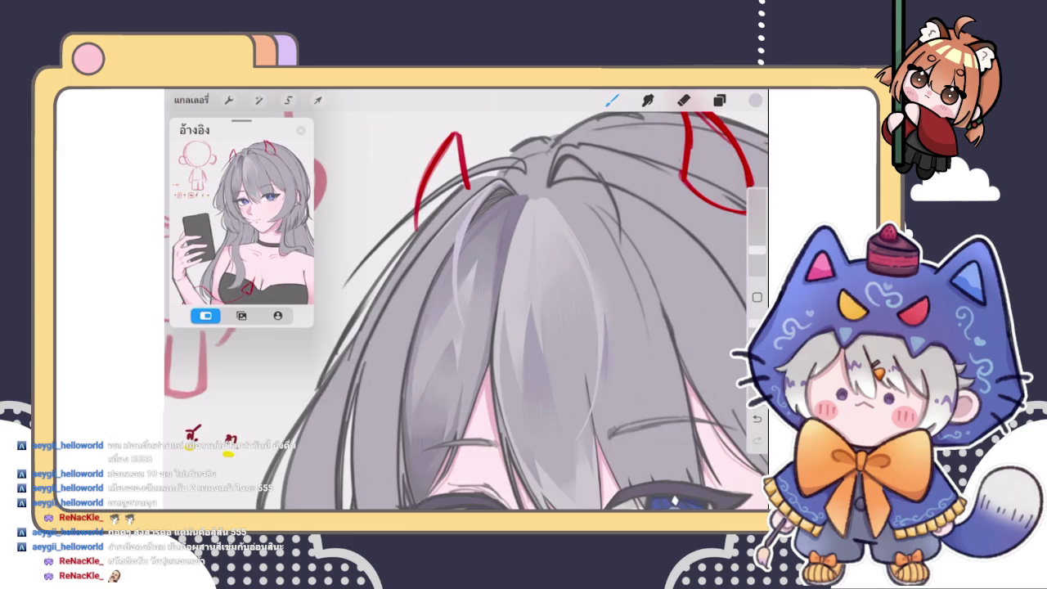
Undo the stray stroke, add a light touch at the hair top, and darken a strand
{"action": "scroll", "coordinate": [466, 302], "scroll_direction": "up", "scroll_amount": 2}
{"action": "scroll", "coordinate": [466, 303], "scroll_direction": "up", "scroll_amount": 1}
{"action": "scroll", "coordinate": [466, 303], "scroll_direction": "up", "scroll_amount": 1}
{"action": "scroll", "coordinate": [466, 303], "scroll_direction": "up", "scroll_amount": 2}
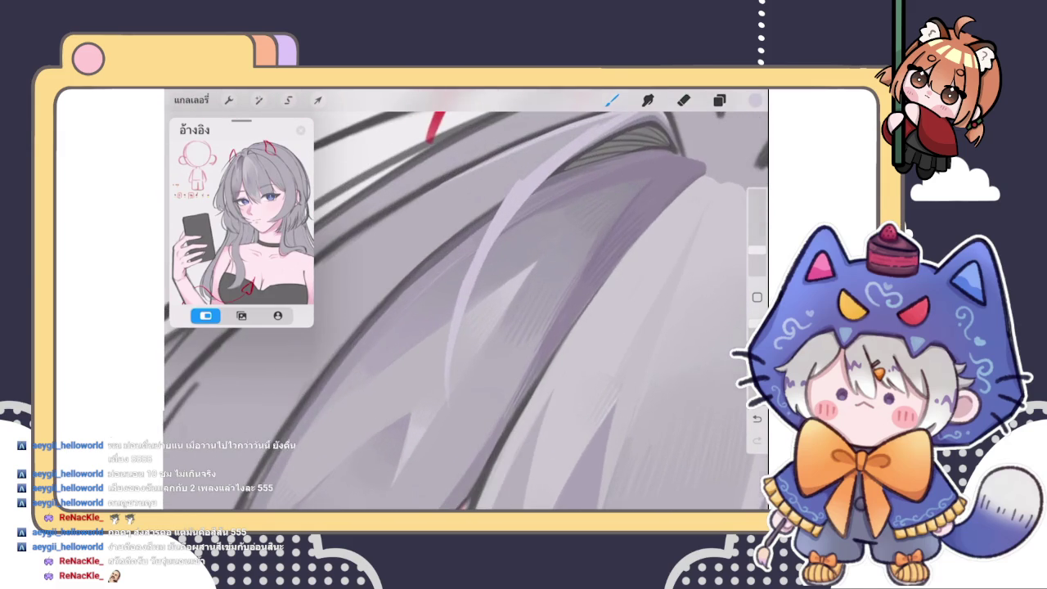
{"action": "key", "text": "ctrl+z"}
{"action": "left_click_drag", "start_coordinate": [517, 173], "coordinate": [516, 185]}
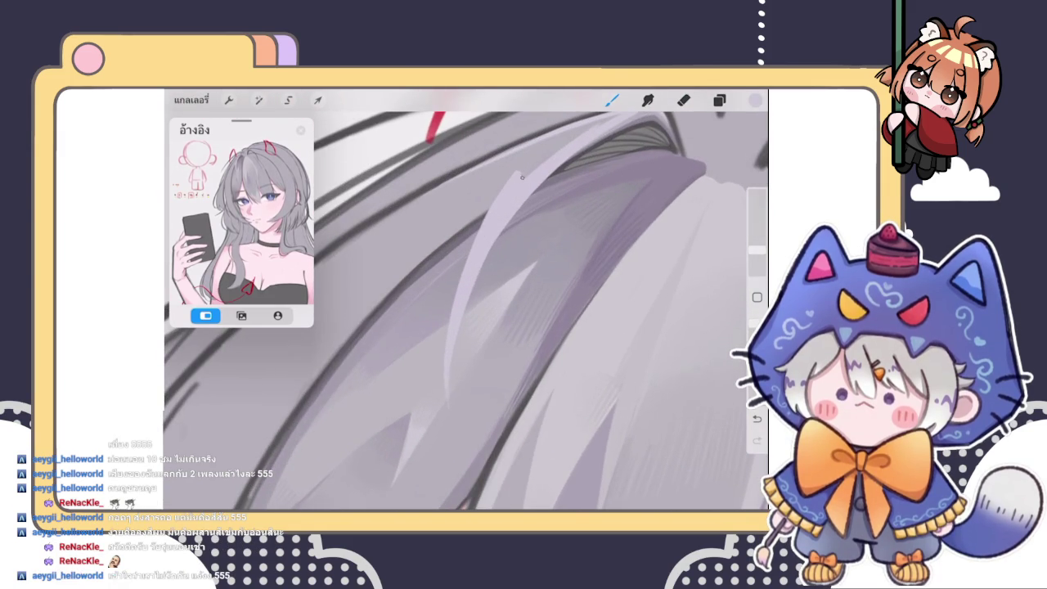
{"action": "scroll", "coordinate": [466, 303], "scroll_direction": "up", "scroll_amount": 2}
{"action": "left_click_drag", "start_coordinate": [662, 155], "coordinate": [514, 505]}
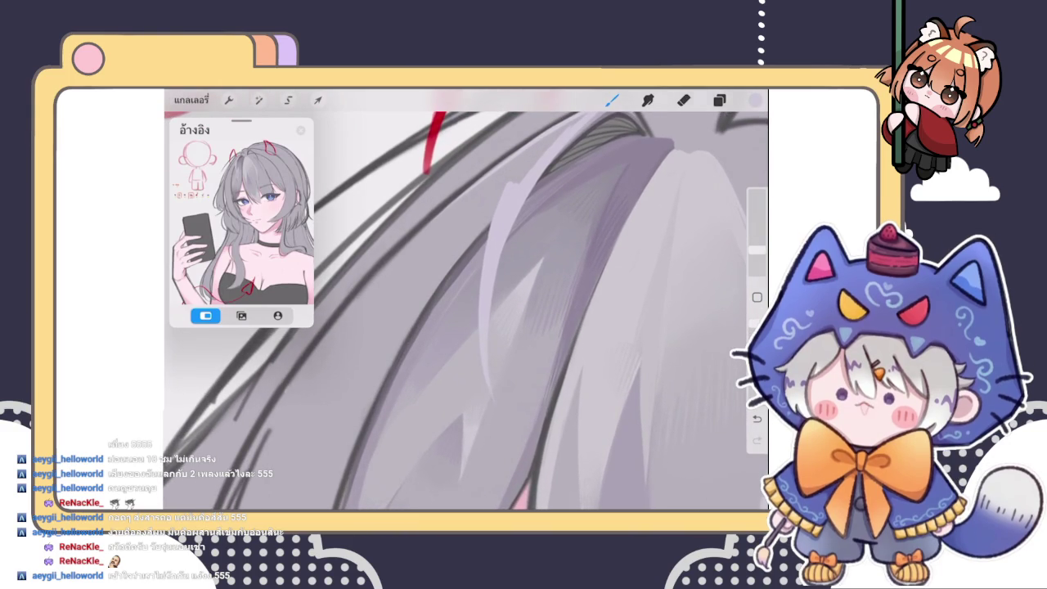
Brighten the left hair strand and its top edge with lavender highlight strokes
{"action": "scroll", "coordinate": [466, 303], "scroll_direction": "up", "scroll_amount": 2}
{"action": "scroll", "coordinate": [466, 302], "scroll_direction": "up", "scroll_amount": 1}
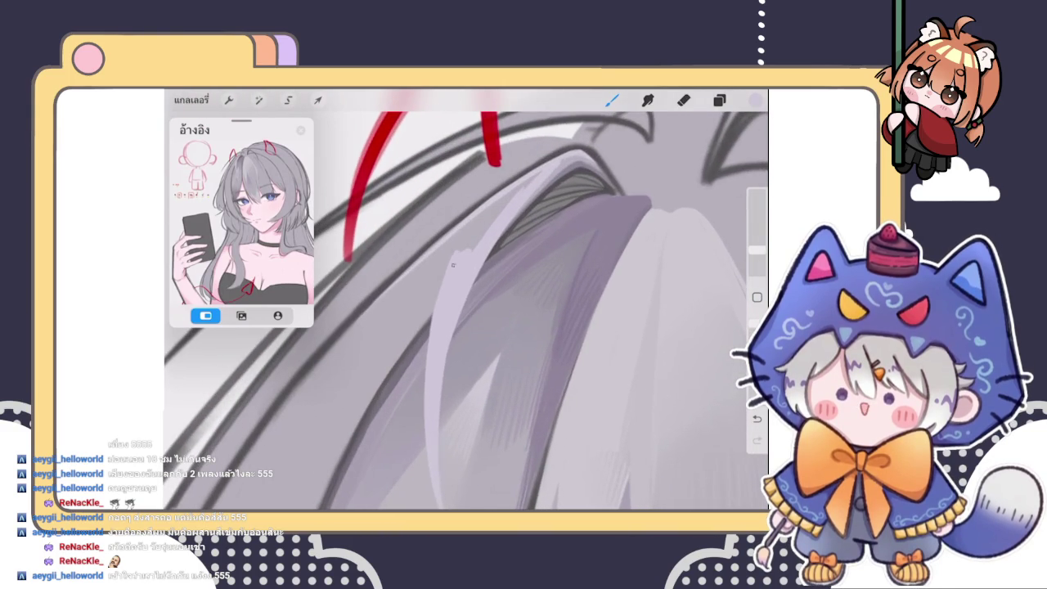
{"action": "left_click_drag", "start_coordinate": [462, 246], "coordinate": [543, 164]}
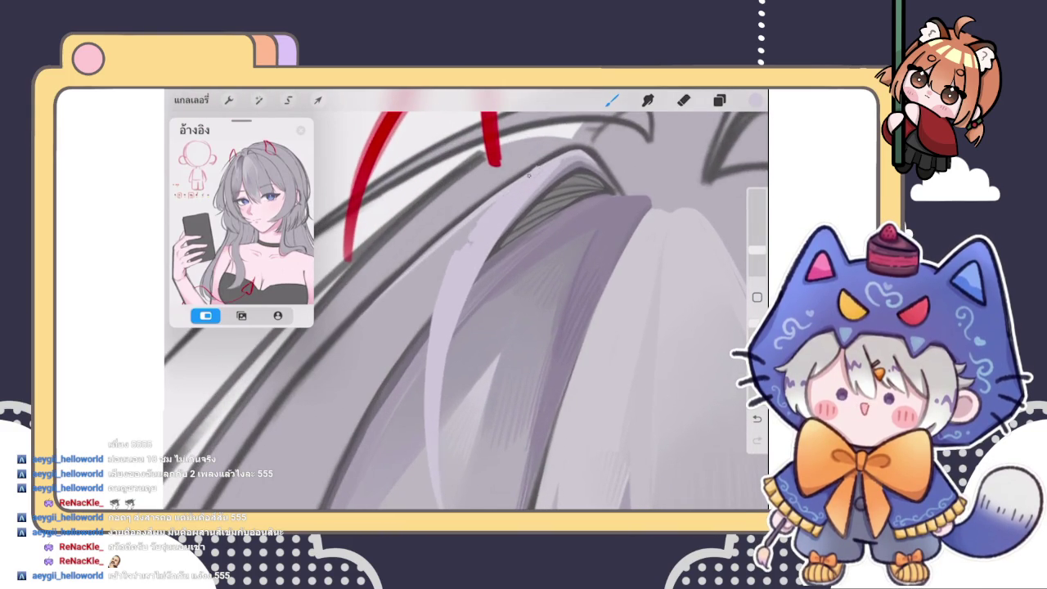
{"action": "mouse_move", "coordinate": [495, 197]}
{"action": "left_mouse_down"}
{"action": "mouse_move", "coordinate": [451, 249]}
{"action": "mouse_move", "coordinate": [433, 295]}
{"action": "left_mouse_up"}
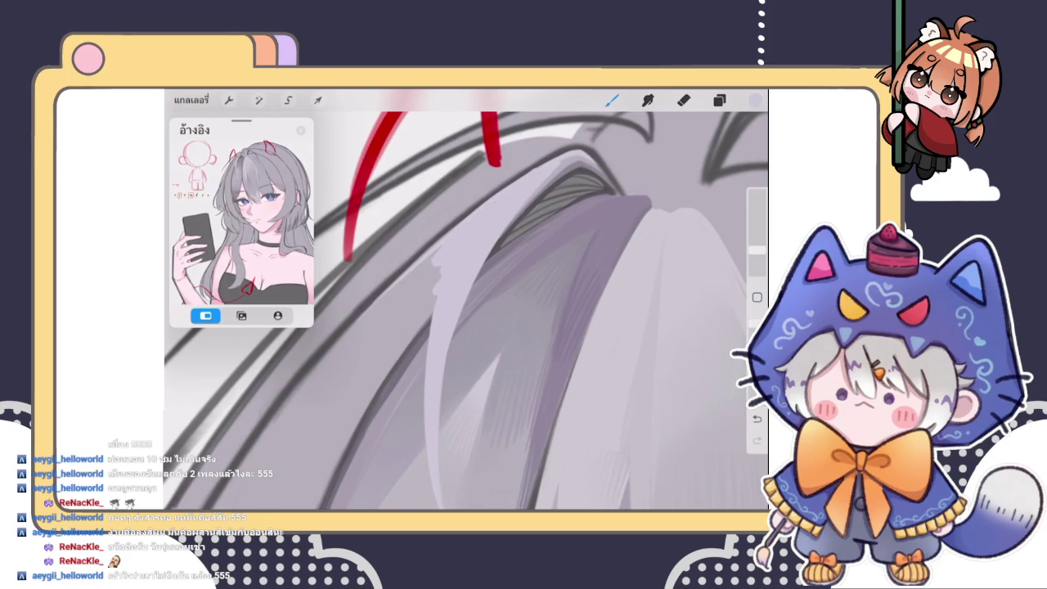
{"action": "left_click_drag", "start_coordinate": [524, 175], "coordinate": [580, 149]}
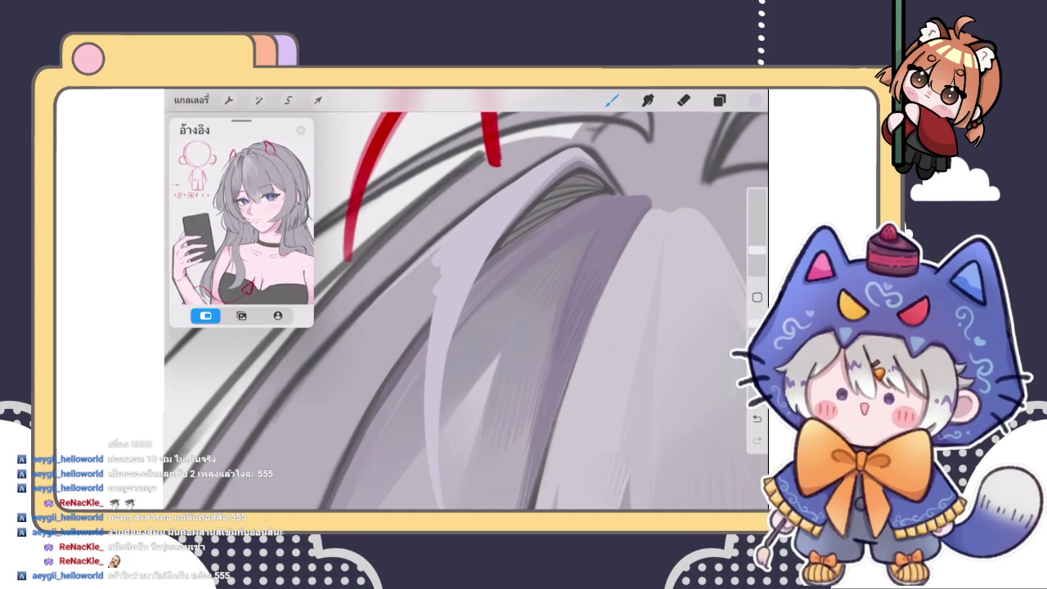
{"action": "key", "text": "ctrl+z"}
Hatch fine diagonal dark and light strokes into the hair shadow, briefly trying Smudge
{"action": "left_click_drag", "start_coordinate": [432, 296], "coordinate": [499, 254]}
{"action": "left_click_drag", "start_coordinate": [424, 326], "coordinate": [496, 264]}
{"action": "left_click_drag", "start_coordinate": [433, 344], "coordinate": [498, 283]}
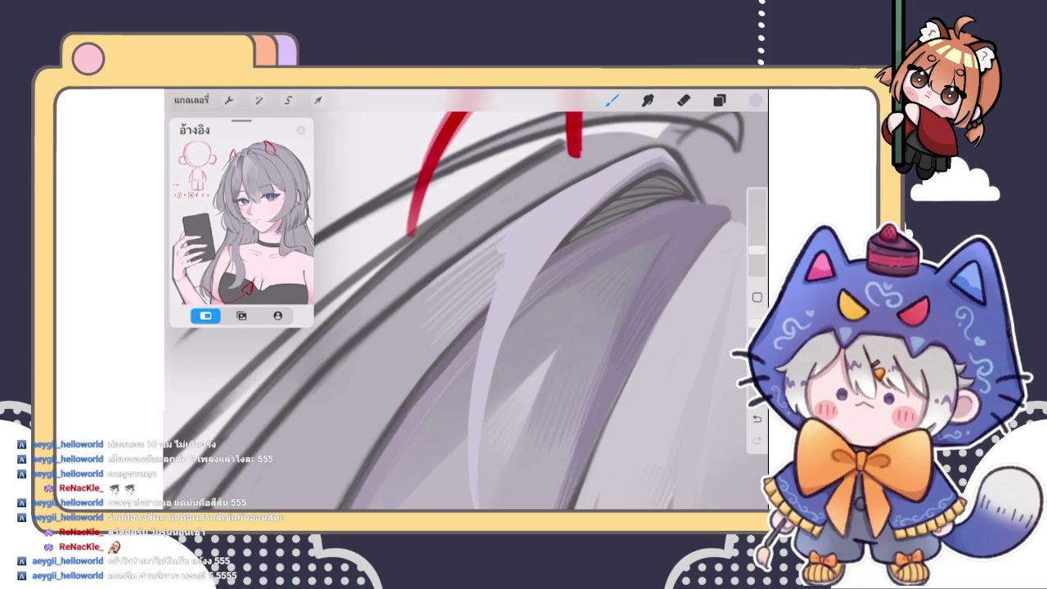
{"action": "left_click_drag", "start_coordinate": [417, 303], "coordinate": [502, 239]}
{"action": "mouse_move", "coordinate": [456, 290]}
{"action": "left_mouse_down"}
{"action": "mouse_move", "coordinate": [504, 251]}
{"action": "mouse_move", "coordinate": [497, 277]}
{"action": "left_mouse_up"}
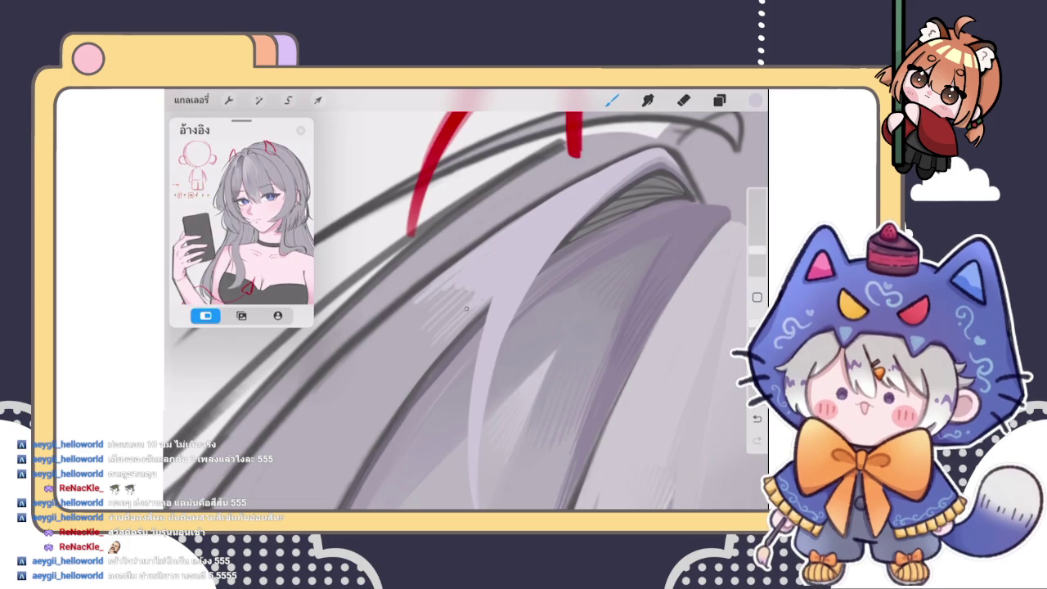
{"action": "left_click", "coordinate": [647, 100]}
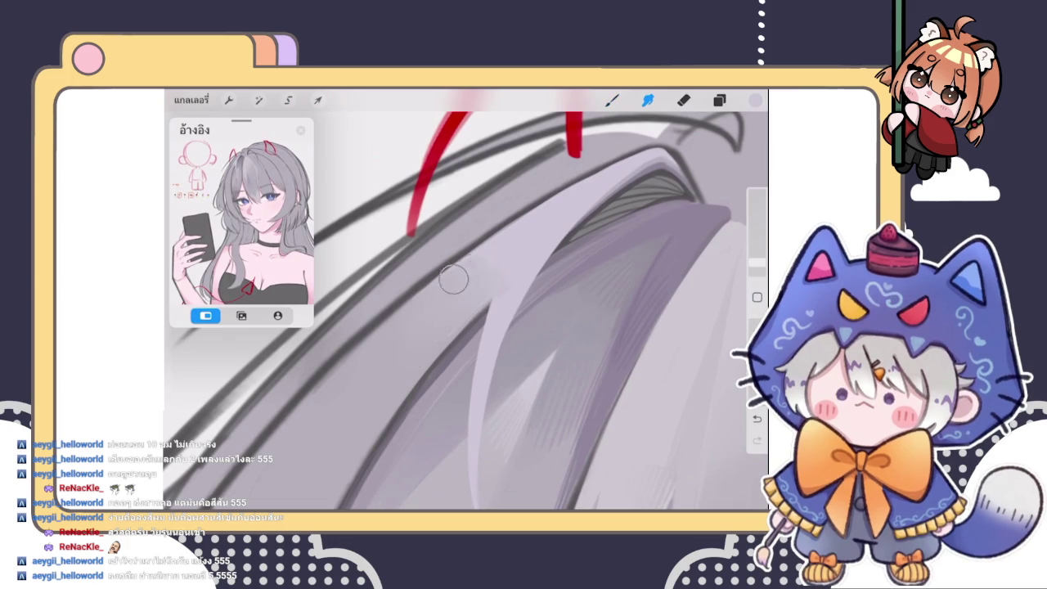
{"action": "key", "text": "b"}
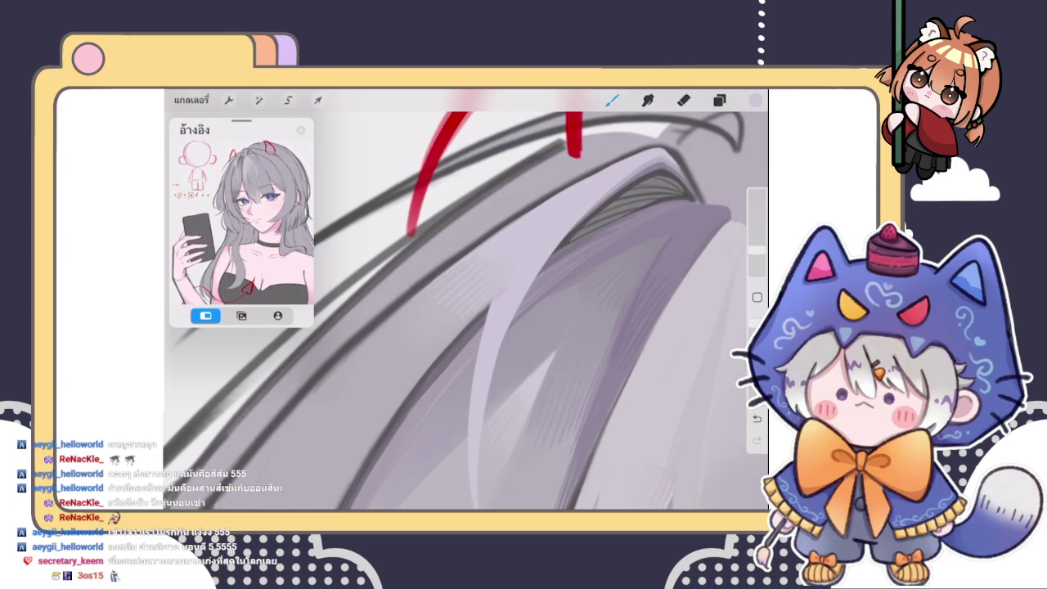
{"action": "scroll", "coordinate": [467, 303], "scroll_direction": "down", "scroll_amount": 5}
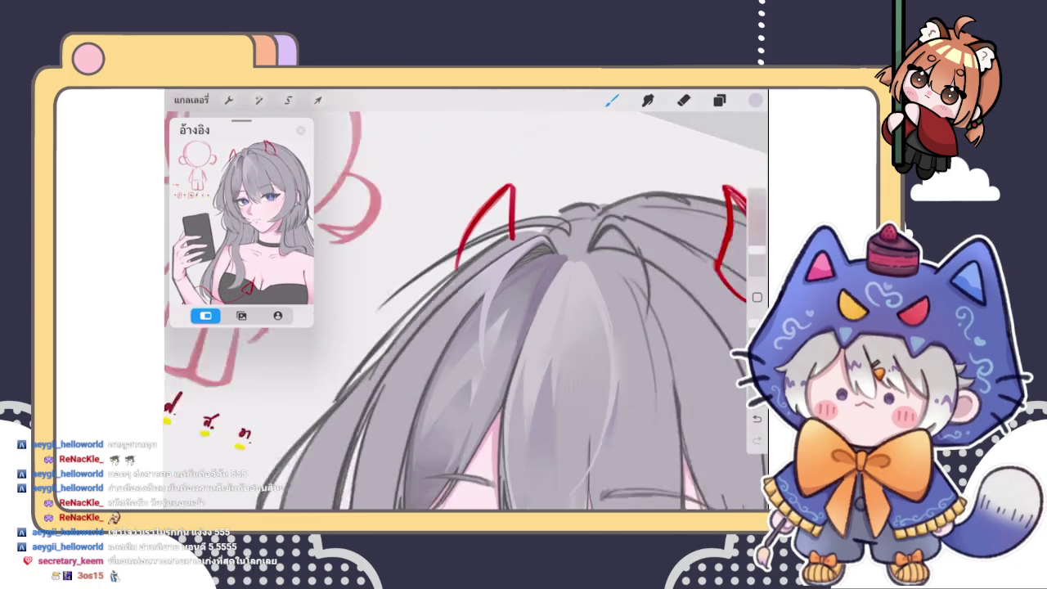
Replace stray strokes with a straight thin line along the diagonal hair lock, then sample lighter grey
{"action": "scroll", "coordinate": [467, 303], "scroll_direction": "up", "scroll_amount": 5}
{"action": "left_click", "coordinate": [499, 298]}
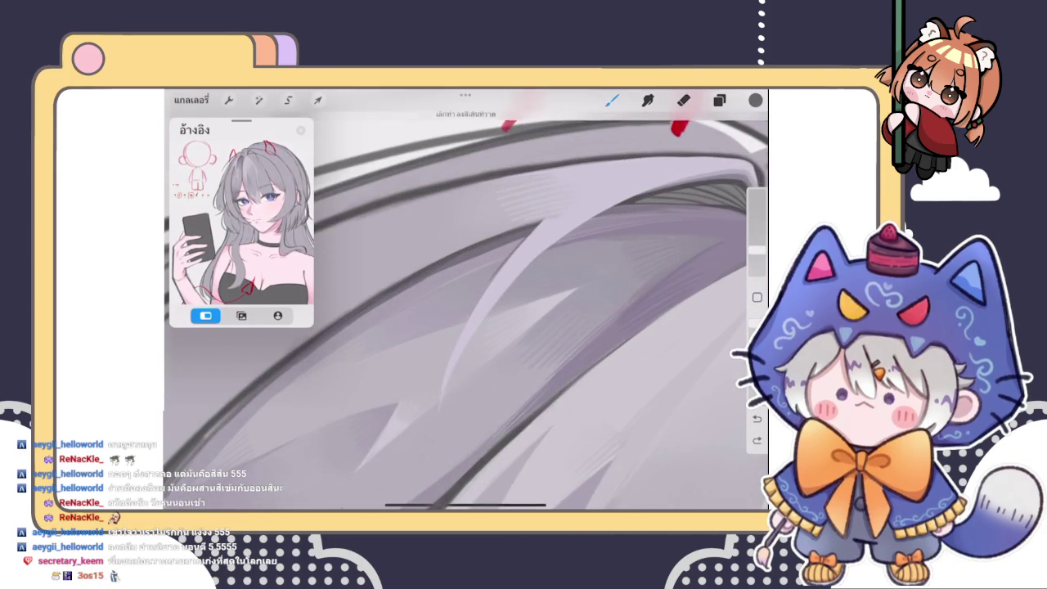
{"action": "key", "text": "ctrl+z"}
{"action": "left_click_drag", "start_coordinate": [558, 207], "coordinate": [423, 373]}
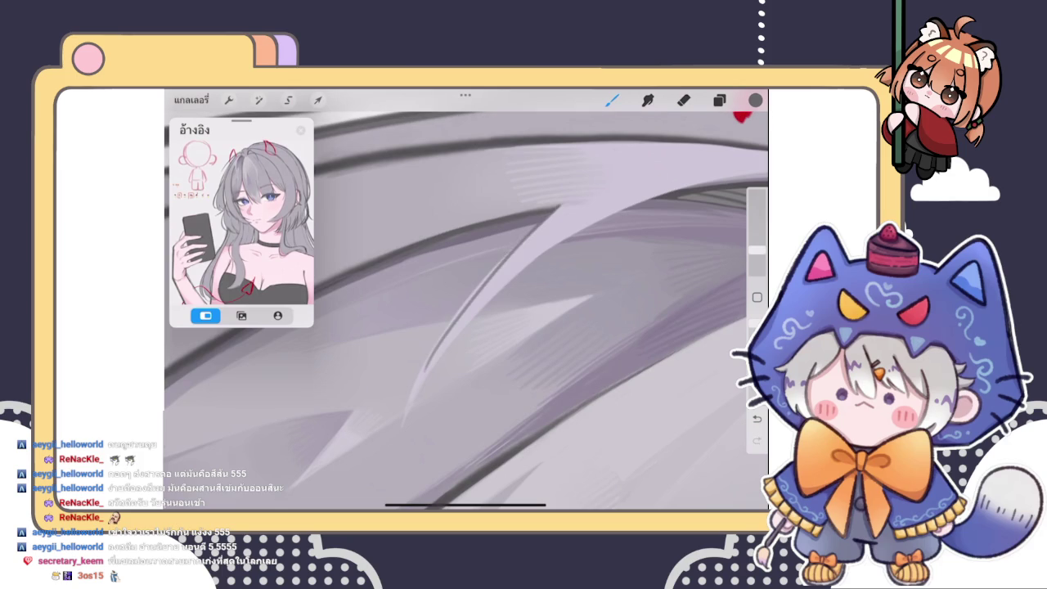
{"action": "key", "text": "ctrl+z"}
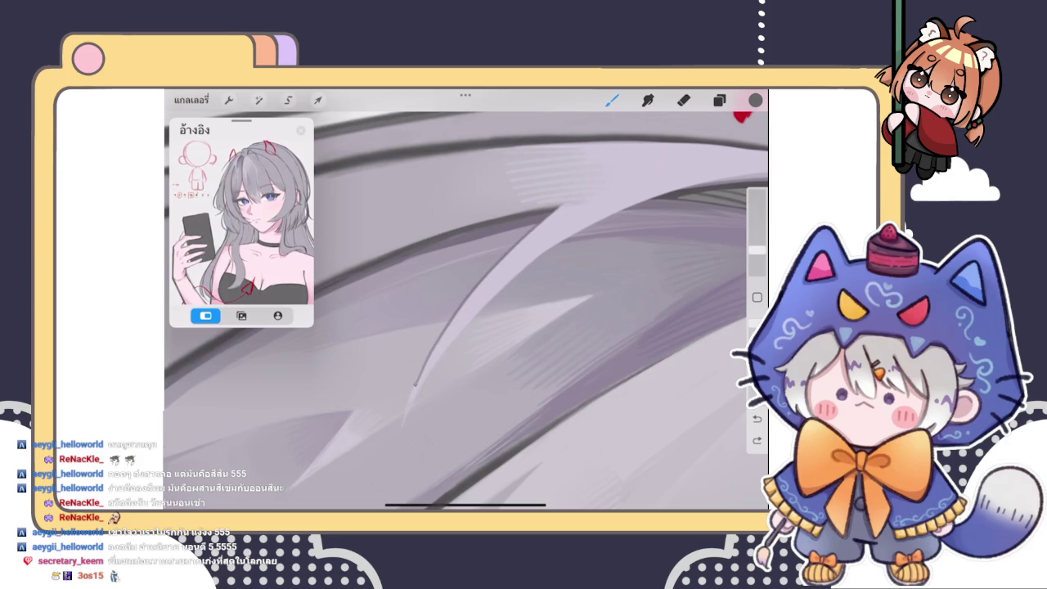
{"action": "left_click_drag", "start_coordinate": [412, 393], "coordinate": [556, 208]}
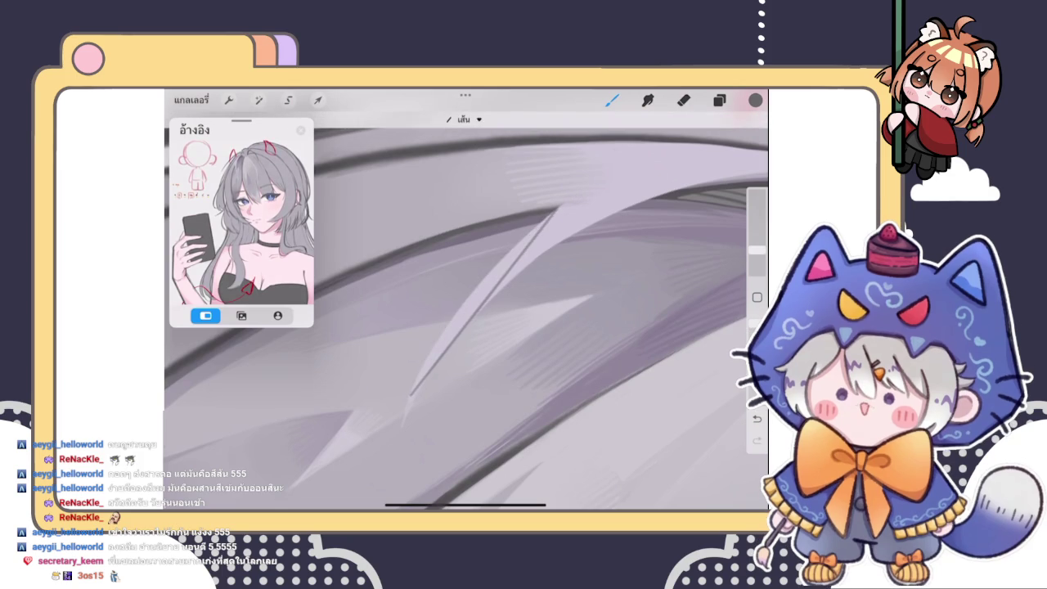
{"action": "left_click", "coordinate": [576, 197]}
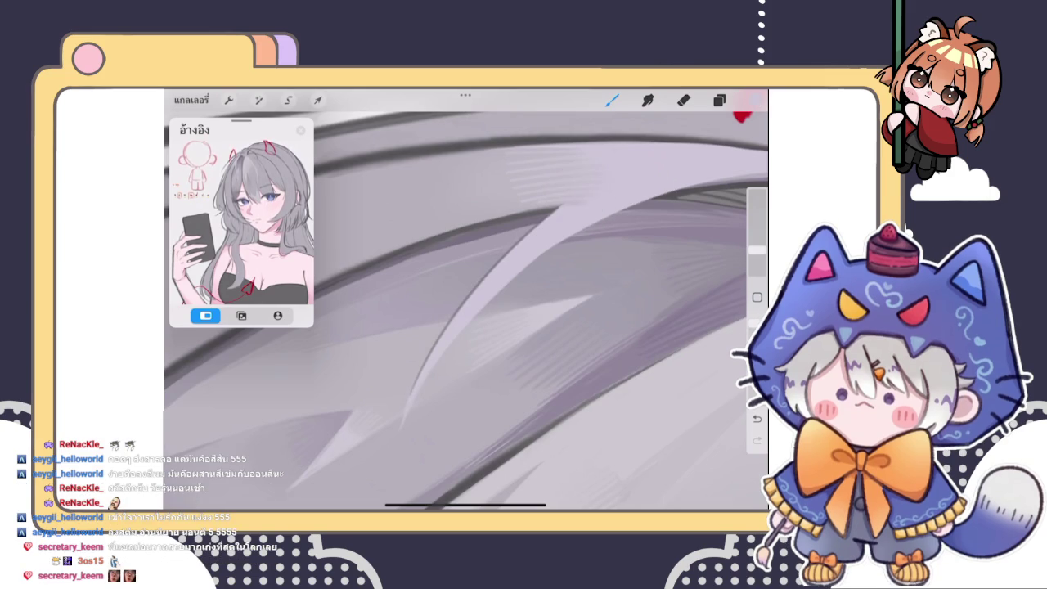
{"action": "scroll", "coordinate": [466, 299], "scroll_direction": "down", "scroll_amount": 3}
{"action": "scroll", "coordinate": [466, 299], "scroll_direction": "down", "scroll_amount": 2}
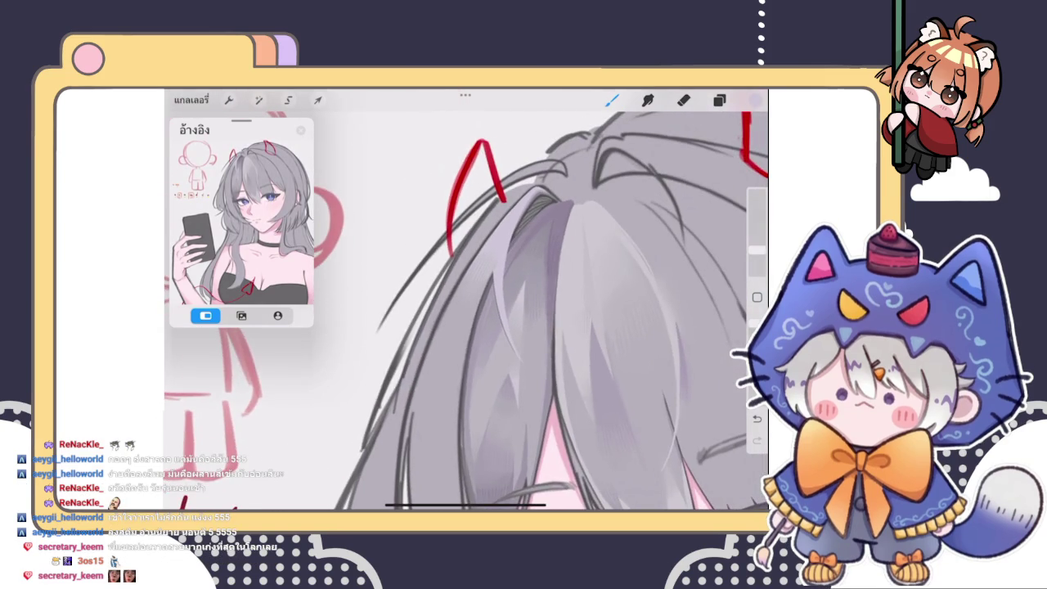
Sample the hair grey and paint a dark shadow patch at the crown parting
{"action": "scroll", "coordinate": [466, 299], "scroll_direction": "down", "scroll_amount": 2}
{"action": "scroll", "coordinate": [466, 298], "scroll_direction": "down", "scroll_amount": 2}
{"action": "scroll", "coordinate": [467, 298], "scroll_direction": "up", "scroll_amount": 4}
{"action": "scroll", "coordinate": [466, 299], "scroll_direction": "up", "scroll_amount": 2}
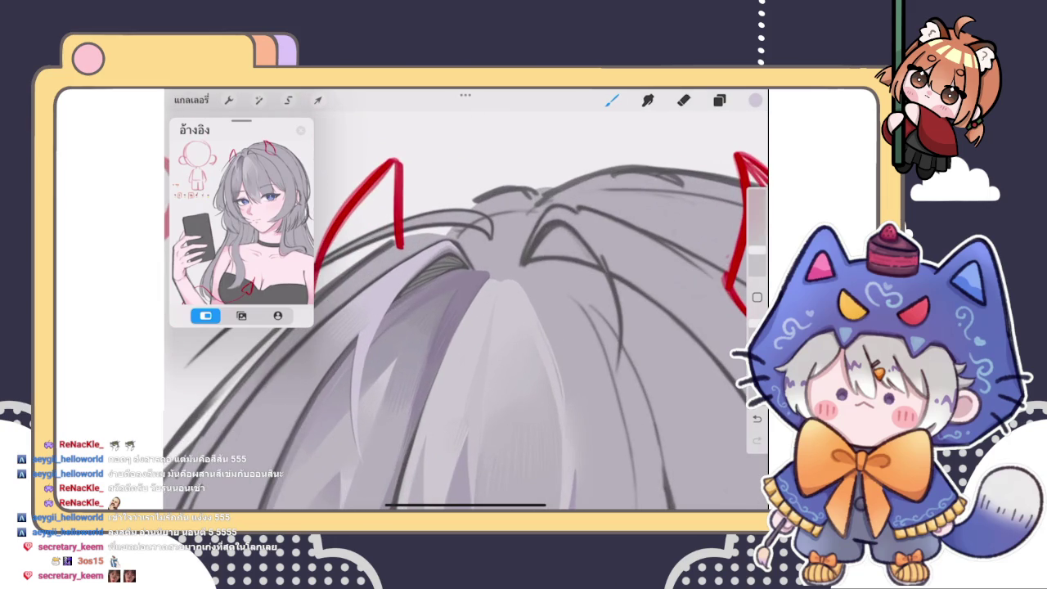
{"action": "left_click", "coordinate": [548, 225]}
{"action": "scroll", "coordinate": [466, 299], "scroll_direction": "up", "scroll_amount": 2}
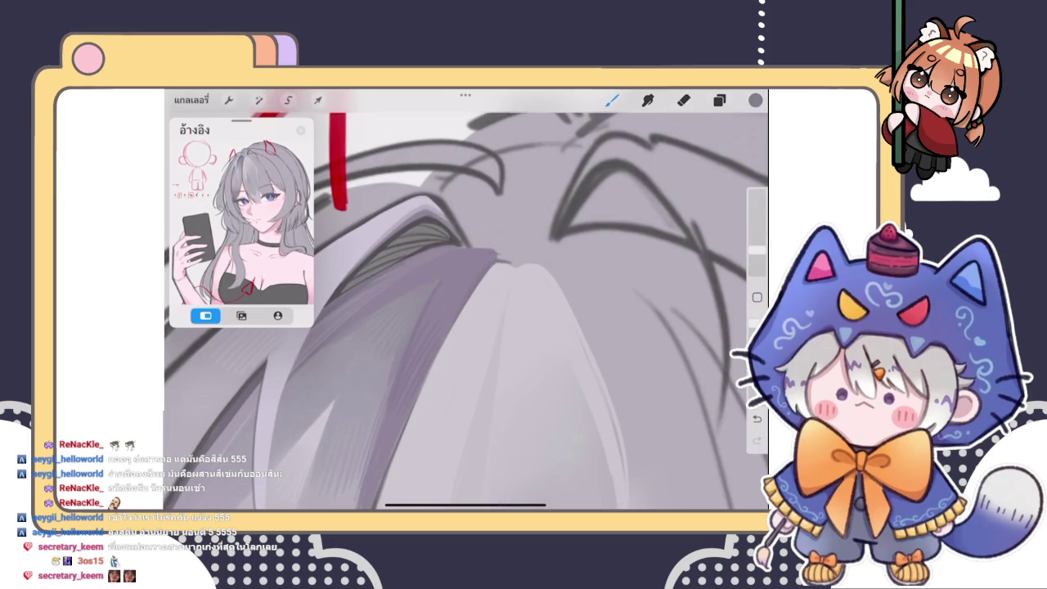
{"action": "mouse_move", "coordinate": [538, 260]}
{"action": "left_mouse_down"}
{"action": "mouse_move", "coordinate": [500, 238]}
{"action": "mouse_move", "coordinate": [467, 247]}
{"action": "mouse_move", "coordinate": [546, 252]}
{"action": "mouse_move", "coordinate": [508, 234]}
{"action": "left_mouse_up"}
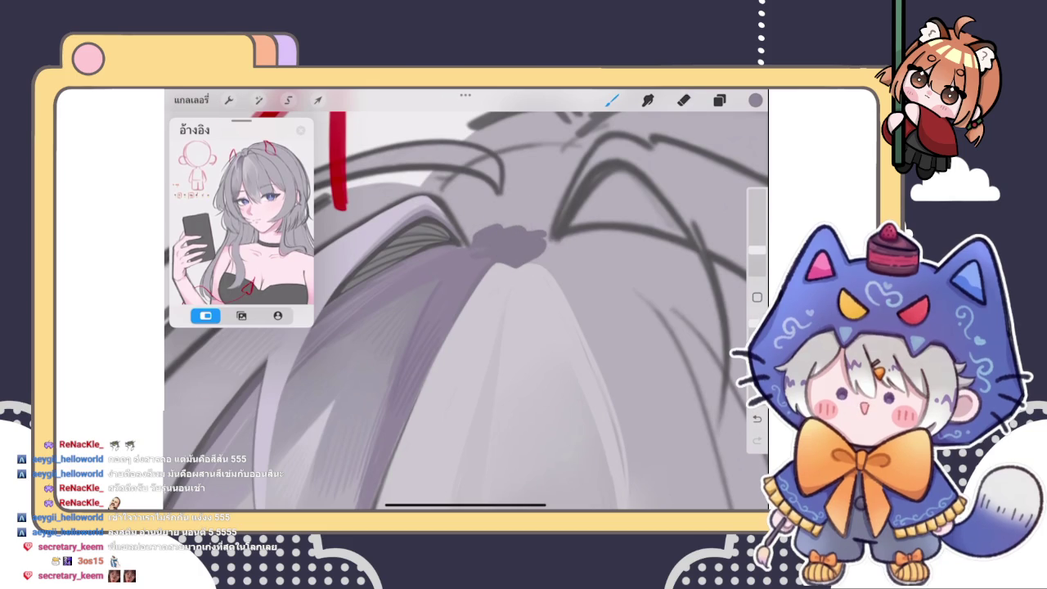
Soften the patch's lower edge with a lighter sampled hair colour
{"action": "left_click", "coordinate": [484, 246]}
{"action": "mouse_move", "coordinate": [494, 257]}
{"action": "left_mouse_down"}
{"action": "mouse_move", "coordinate": [536, 265]}
{"action": "mouse_move", "coordinate": [587, 335]}
{"action": "left_mouse_up"}
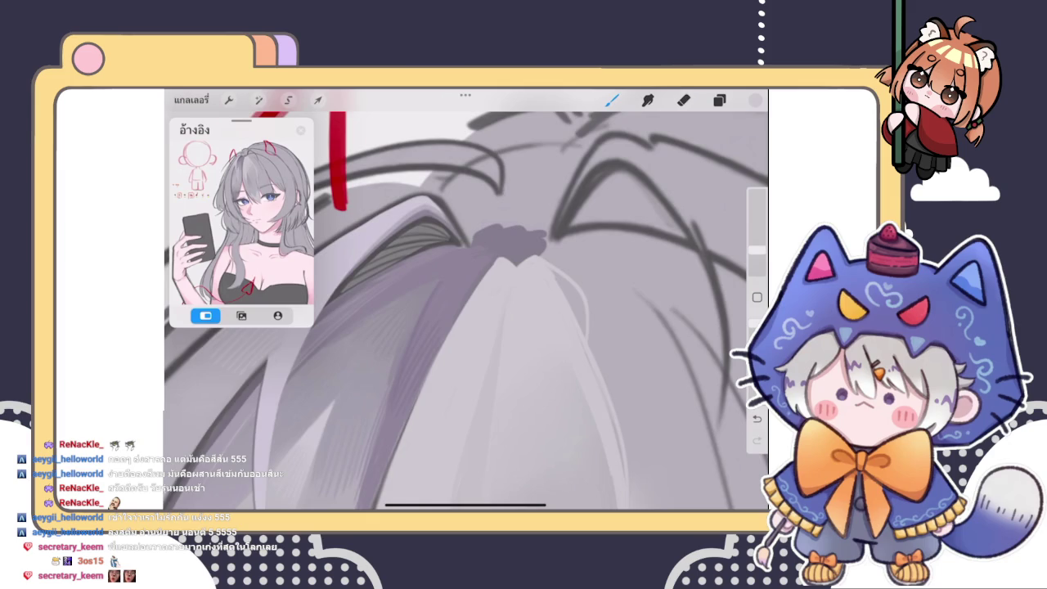
{"action": "scroll", "coordinate": [466, 303], "scroll_direction": "down", "scroll_amount": 5}
{"action": "scroll", "coordinate": [467, 303], "scroll_direction": "up", "scroll_amount": 4}
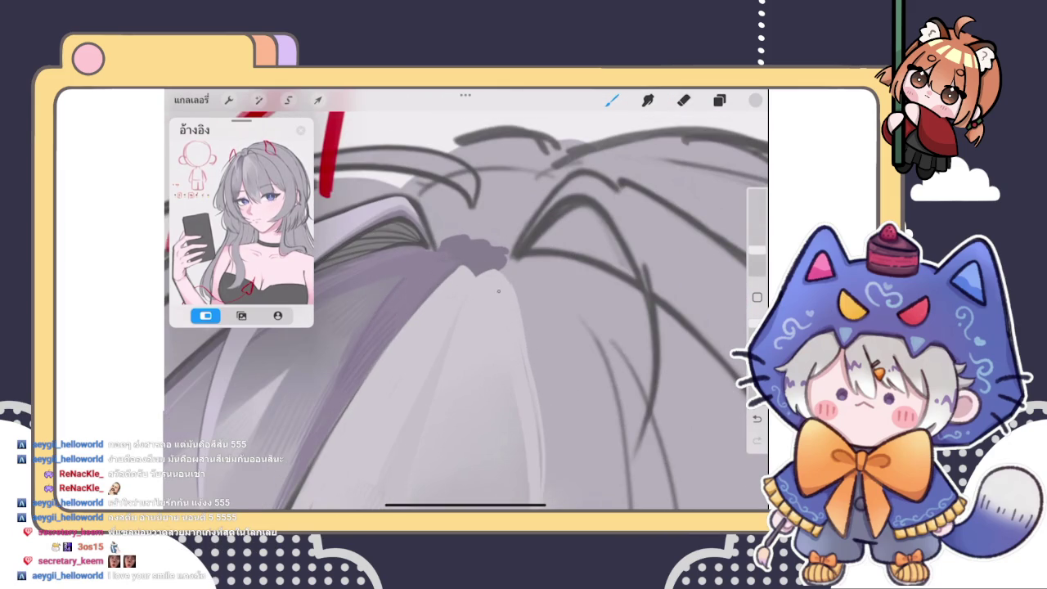
{"action": "scroll", "coordinate": [466, 303], "scroll_direction": "up", "scroll_amount": 2}
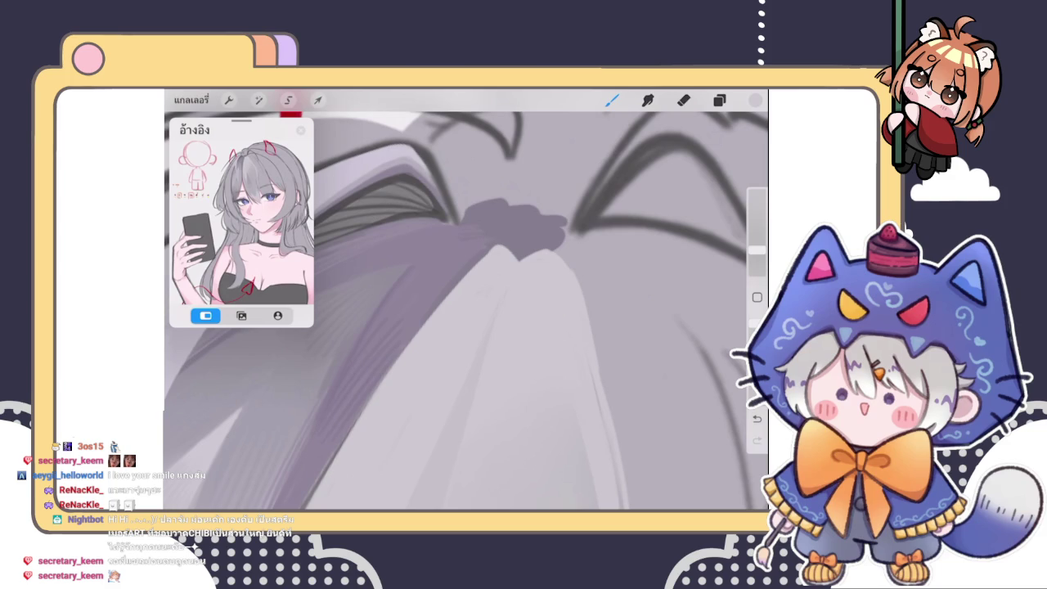
{"action": "scroll", "coordinate": [466, 303], "scroll_direction": "down", "scroll_amount": 5}
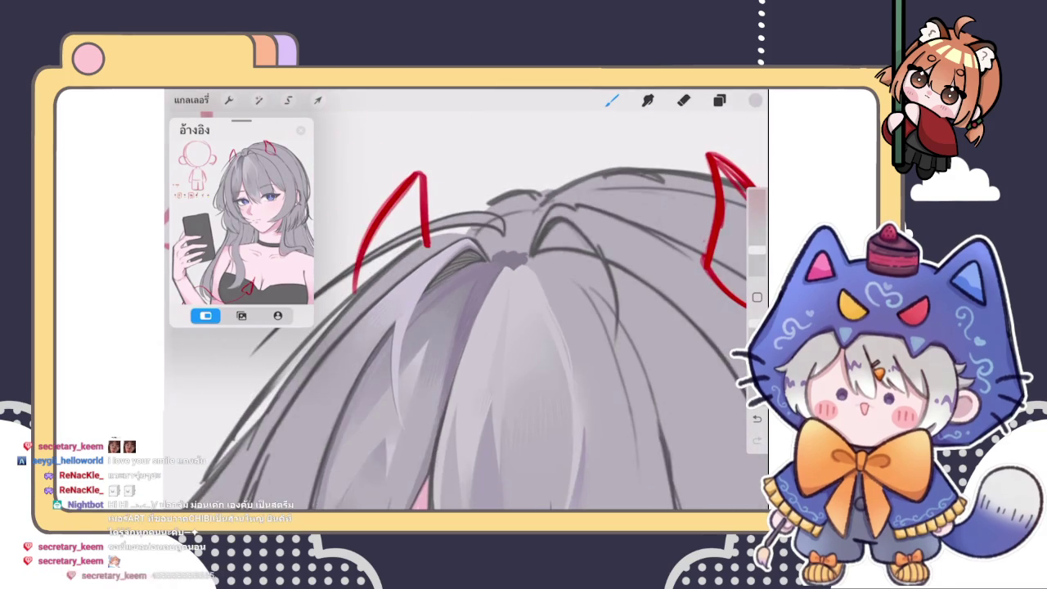
{"action": "scroll", "coordinate": [466, 303], "scroll_direction": "up", "scroll_amount": 5}
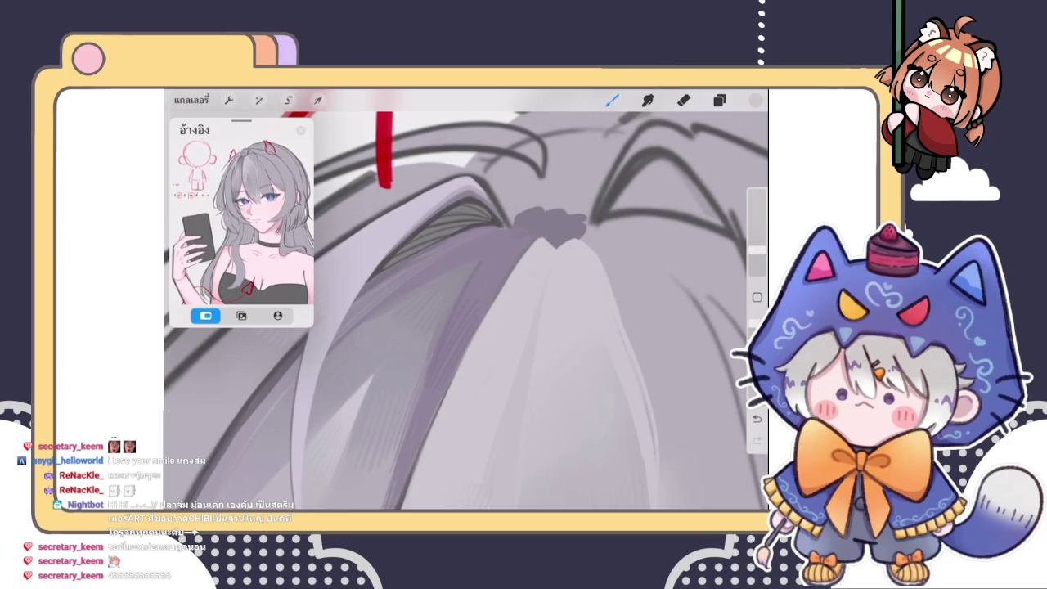
{"action": "scroll", "coordinate": [465, 299], "scroll_direction": "up", "scroll_amount": 3}
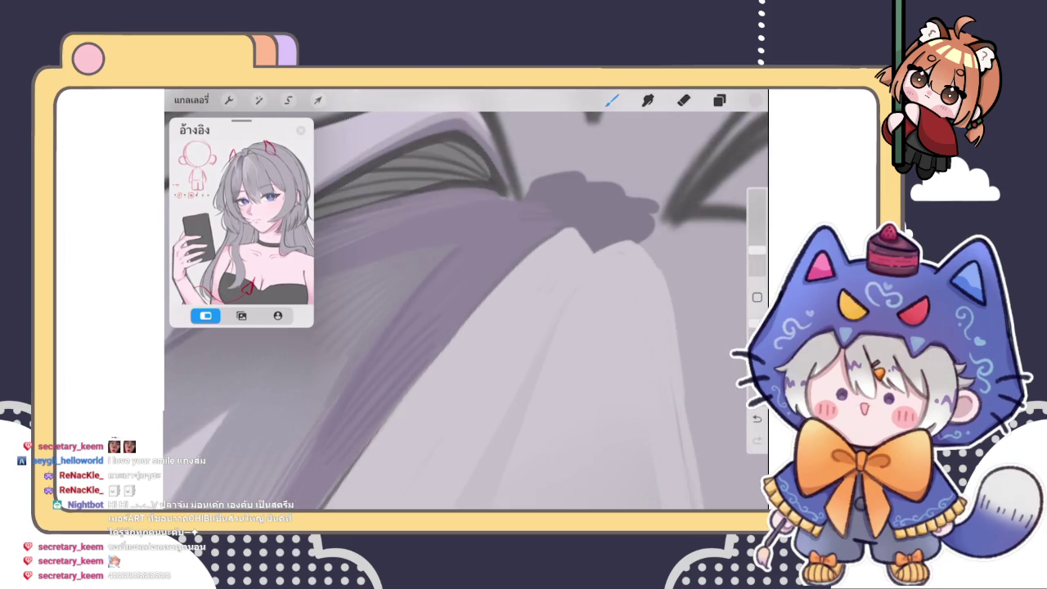
Sample nearby hair greys and blend lighter strokes into the crown near the dark patch
{"action": "left_click_drag", "start_coordinate": [465, 299], "coordinate": [490, 287]}
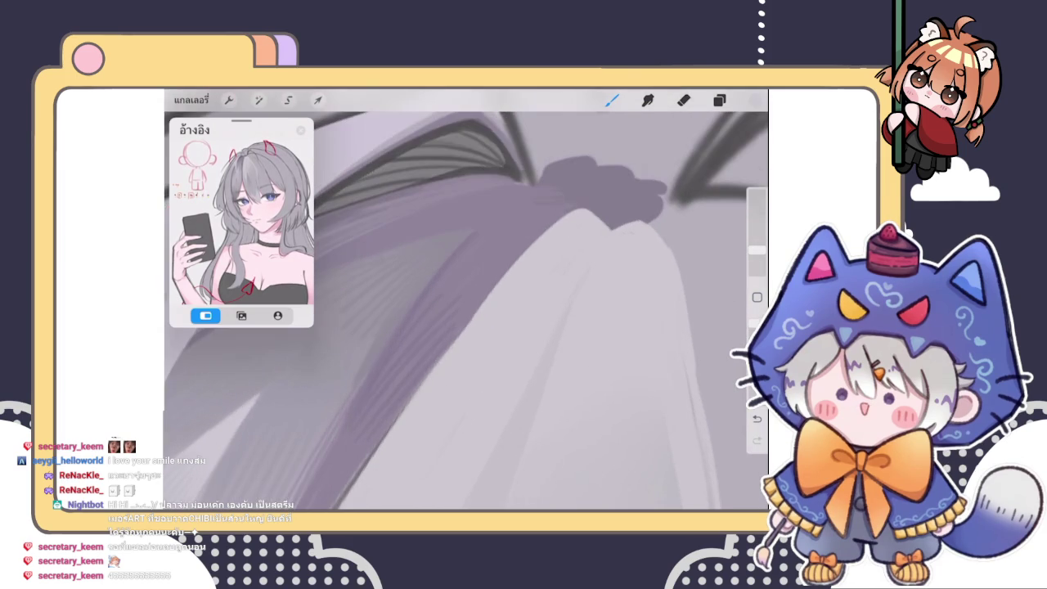
{"action": "scroll", "coordinate": [465, 299], "scroll_direction": "down", "scroll_amount": 5}
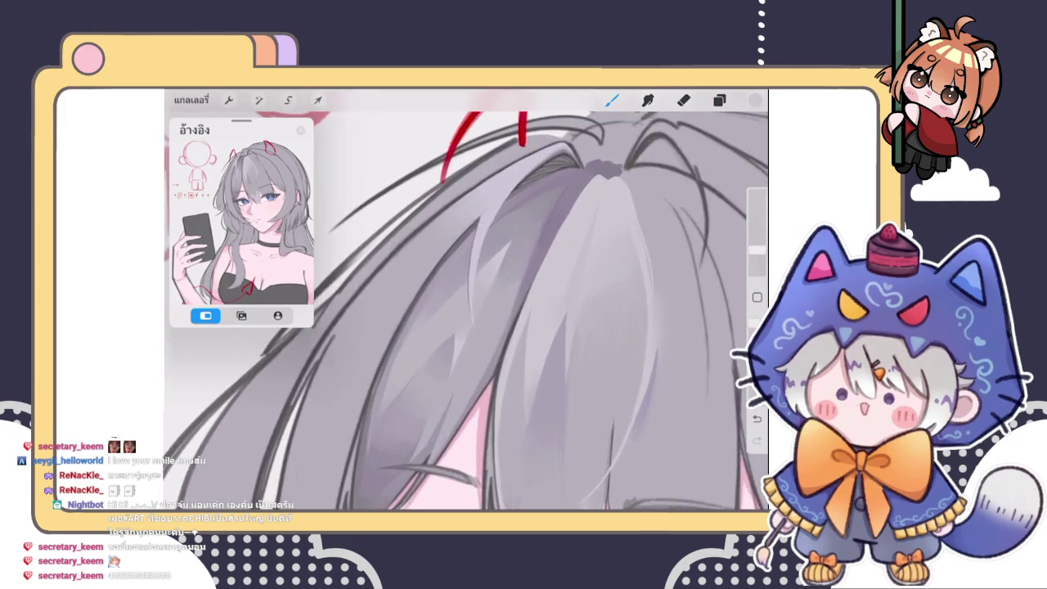
{"action": "left_click_drag", "start_coordinate": [532, 327], "coordinate": [573, 270]}
{"action": "scroll", "coordinate": [466, 303], "scroll_direction": "down", "scroll_amount": 5}
{"action": "scroll", "coordinate": [466, 302], "scroll_direction": "up", "scroll_amount": 5}
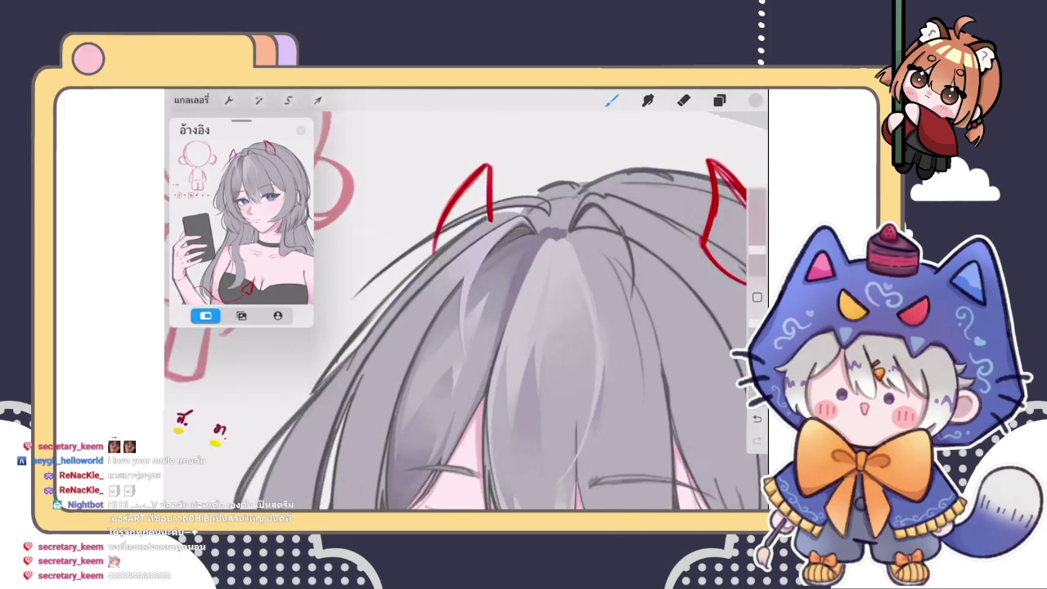
{"action": "scroll", "coordinate": [466, 303], "scroll_direction": "up", "scroll_amount": 5}
{"action": "left_click", "coordinate": [546, 258]}
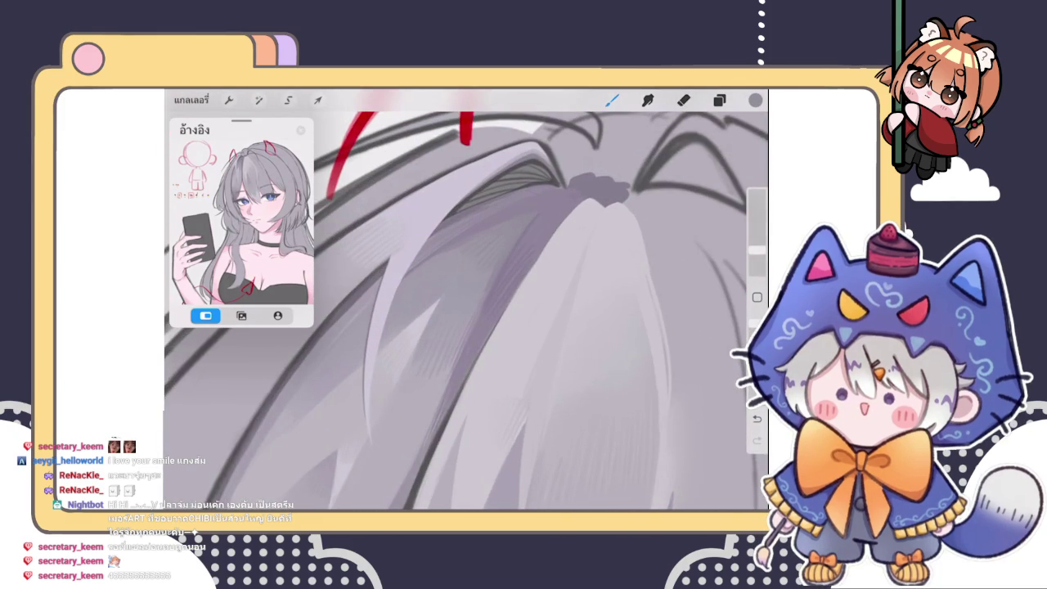
{"action": "left_click", "coordinate": [520, 238]}
{"action": "left_click_drag", "start_coordinate": [489, 286], "coordinate": [530, 229]}
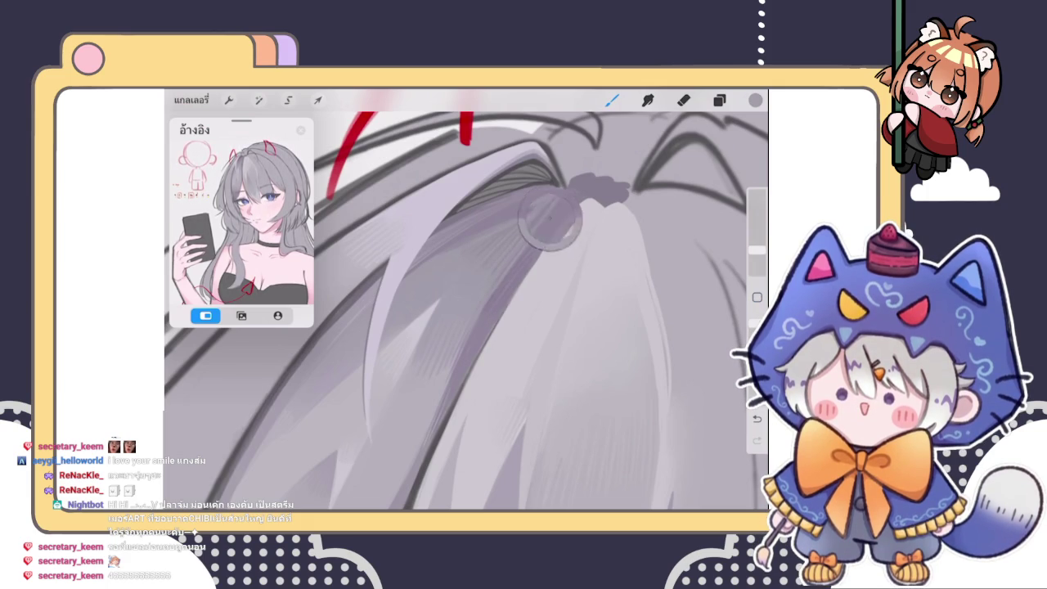
Undo the last blended stroke and review the crown hair
{"action": "scroll", "coordinate": [531, 246], "scroll_direction": "up", "scroll_amount": 2}
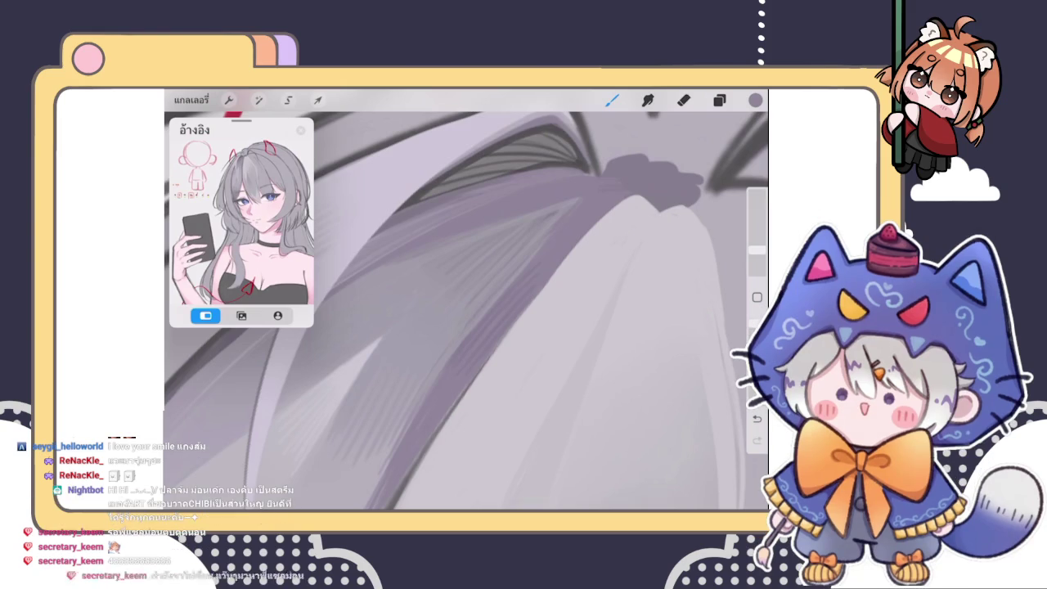
{"action": "scroll", "coordinate": [466, 303], "scroll_direction": "down", "scroll_amount": 2}
{"action": "scroll", "coordinate": [466, 302], "scroll_direction": "down", "scroll_amount": 1}
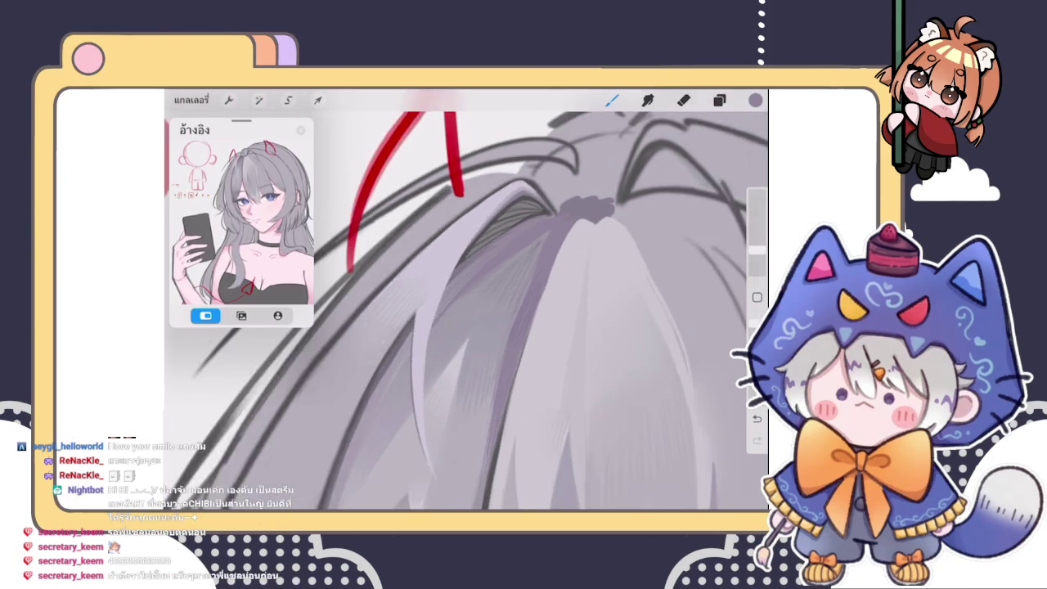
{"action": "scroll", "coordinate": [466, 302], "scroll_direction": "down", "scroll_amount": 1}
{"action": "scroll", "coordinate": [467, 303], "scroll_direction": "down", "scroll_amount": 1}
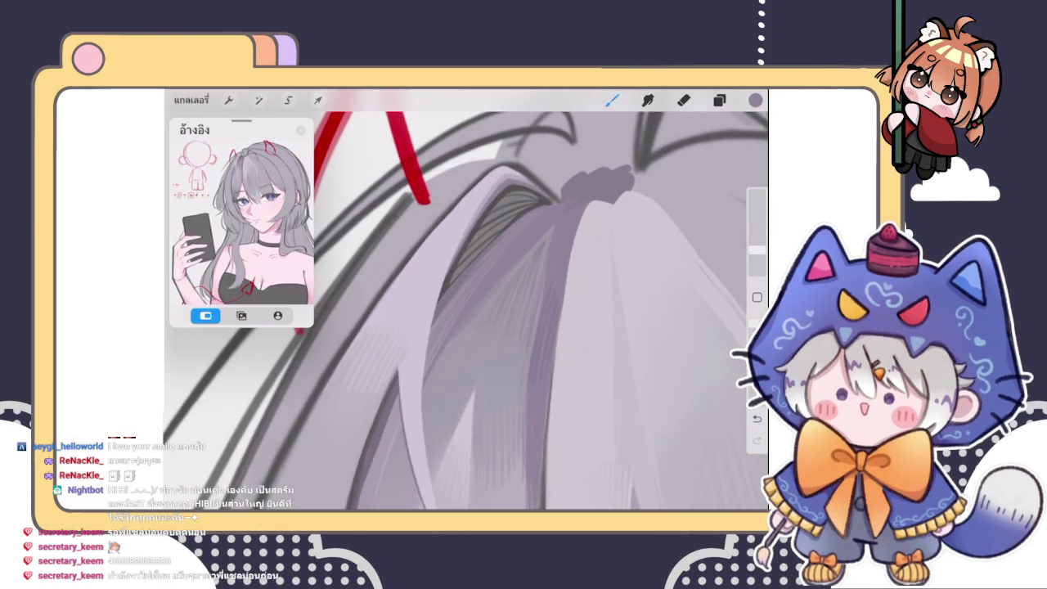
{"action": "scroll", "coordinate": [466, 303], "scroll_direction": "up", "scroll_amount": 1}
{"action": "scroll", "coordinate": [466, 303], "scroll_direction": "up", "scroll_amount": 1}
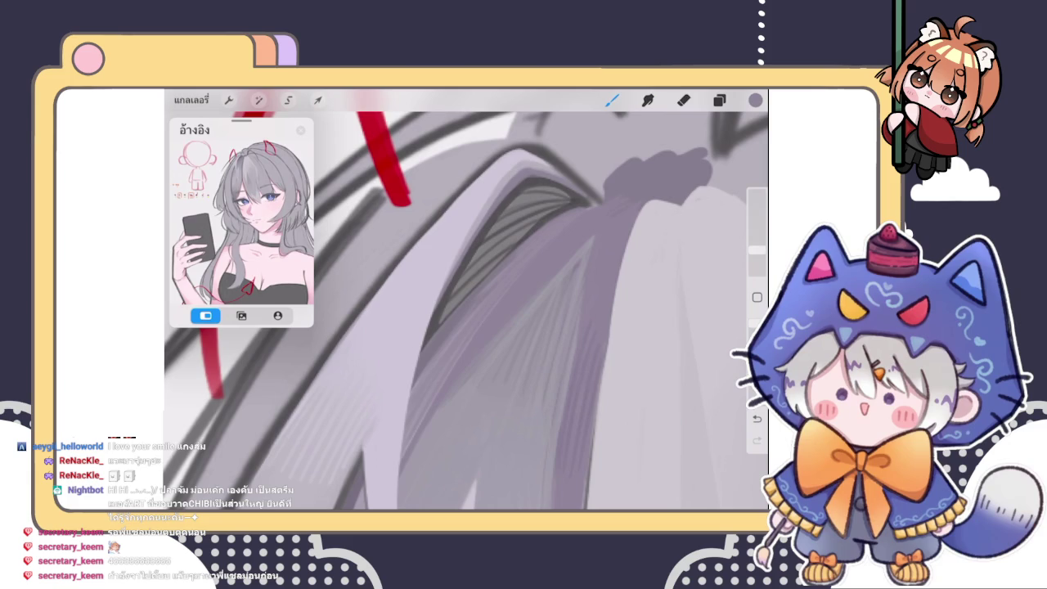
{"action": "key", "text": "ctrl+z"}
{"action": "scroll", "coordinate": [467, 303], "scroll_direction": "down", "scroll_amount": 2}
{"action": "scroll", "coordinate": [466, 303], "scroll_direction": "down", "scroll_amount": 2}
{"action": "scroll", "coordinate": [466, 303], "scroll_direction": "down", "scroll_amount": 1}
{"action": "scroll", "coordinate": [567, 313], "scroll_direction": "up", "scroll_amount": 3}
{"action": "scroll", "coordinate": [567, 313], "scroll_direction": "up", "scroll_amount": 3}
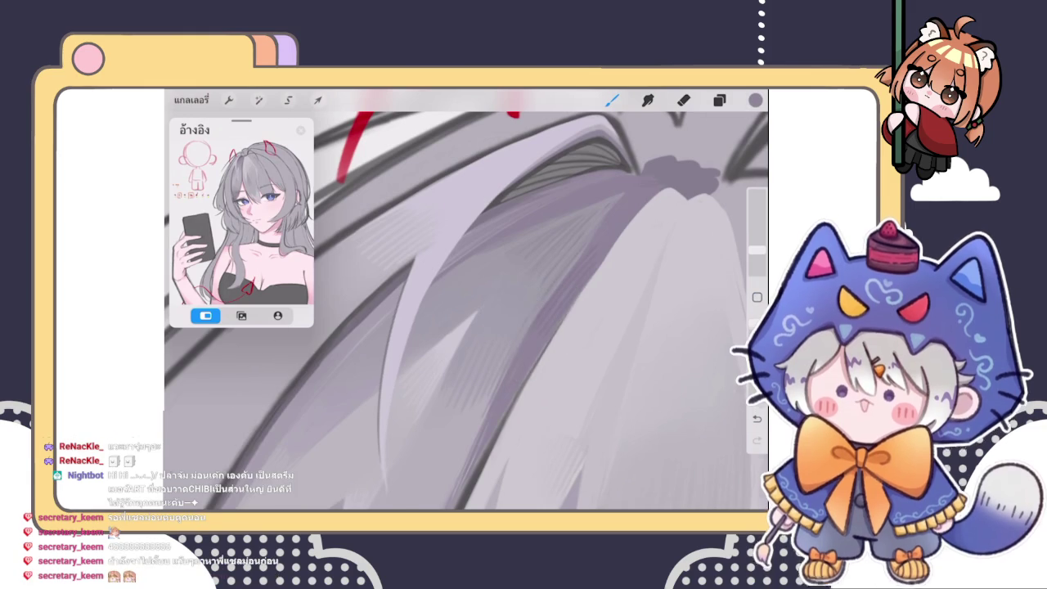
{"action": "scroll", "coordinate": [514, 355], "scroll_direction": "down", "scroll_amount": 3}
{"action": "scroll", "coordinate": [514, 355], "scroll_direction": "down", "scroll_amount": 2}
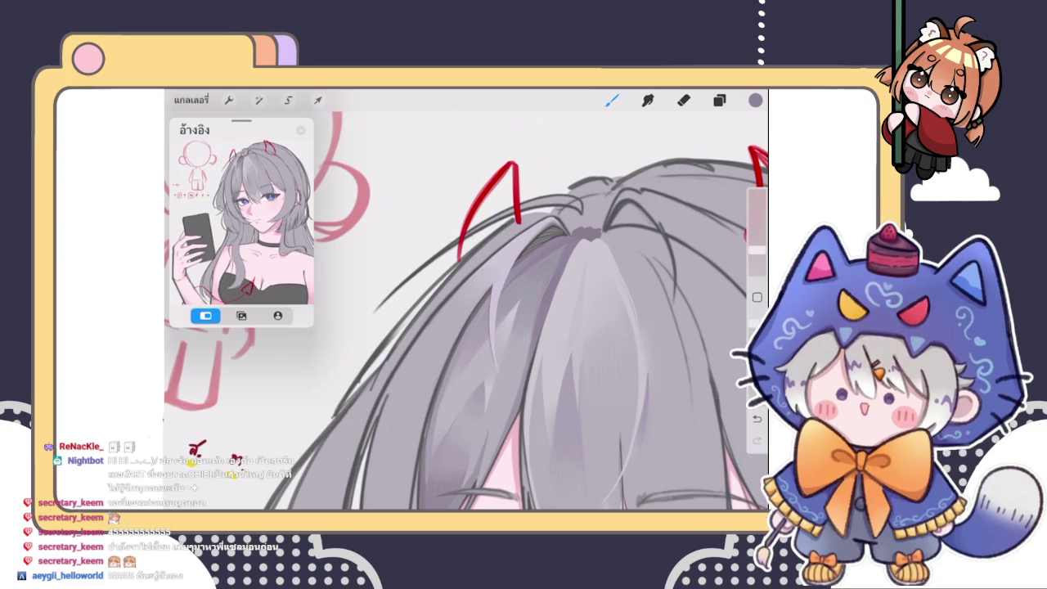
Undo and redo recent hair strokes to compare the before and after
{"action": "scroll", "coordinate": [467, 311], "scroll_direction": "down", "scroll_amount": 1}
{"action": "scroll", "coordinate": [466, 311], "scroll_direction": "down", "scroll_amount": 3}
{"action": "scroll", "coordinate": [466, 311], "scroll_direction": "down", "scroll_amount": 3}
{"action": "scroll", "coordinate": [466, 310], "scroll_direction": "down", "scroll_amount": 1}
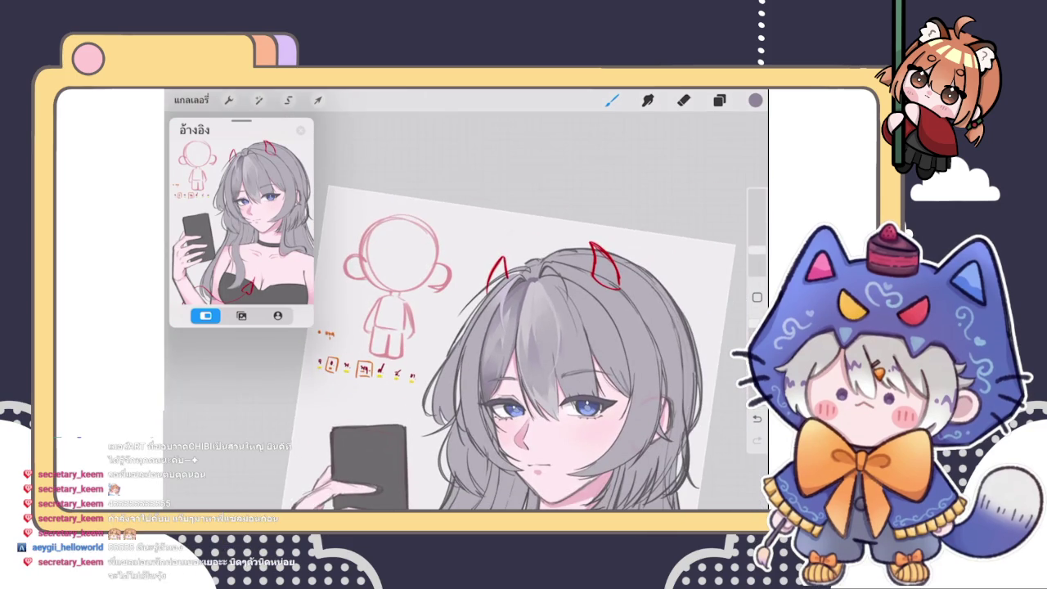
{"action": "scroll", "coordinate": [557, 270], "scroll_direction": "up", "scroll_amount": 3}
{"action": "scroll", "coordinate": [556, 269], "scroll_direction": "up", "scroll_amount": 3}
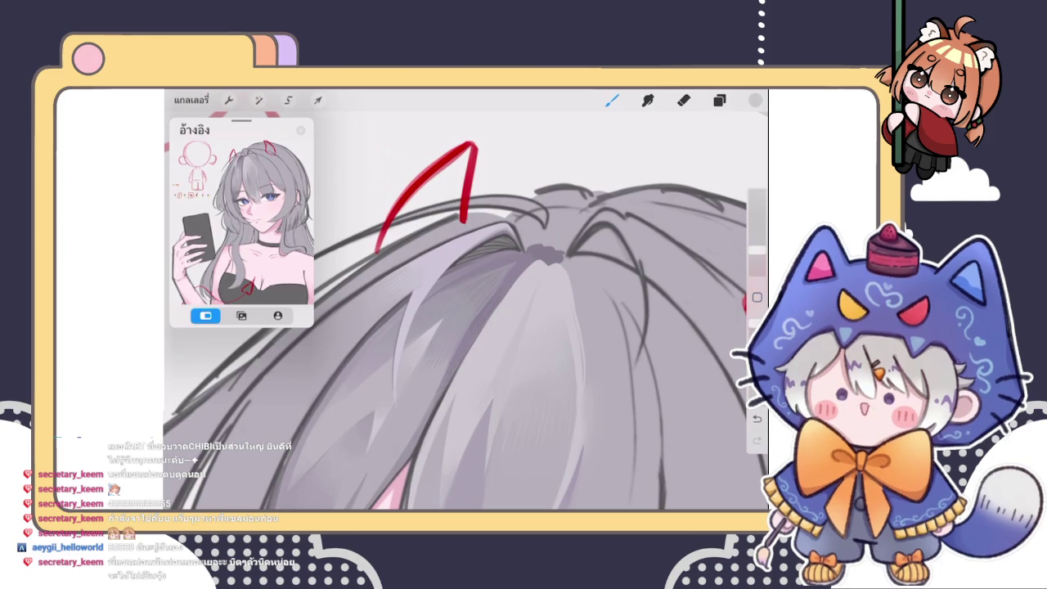
{"action": "scroll", "coordinate": [467, 303], "scroll_direction": "up", "scroll_amount": 2}
{"action": "key", "text": "ctrl+z"}
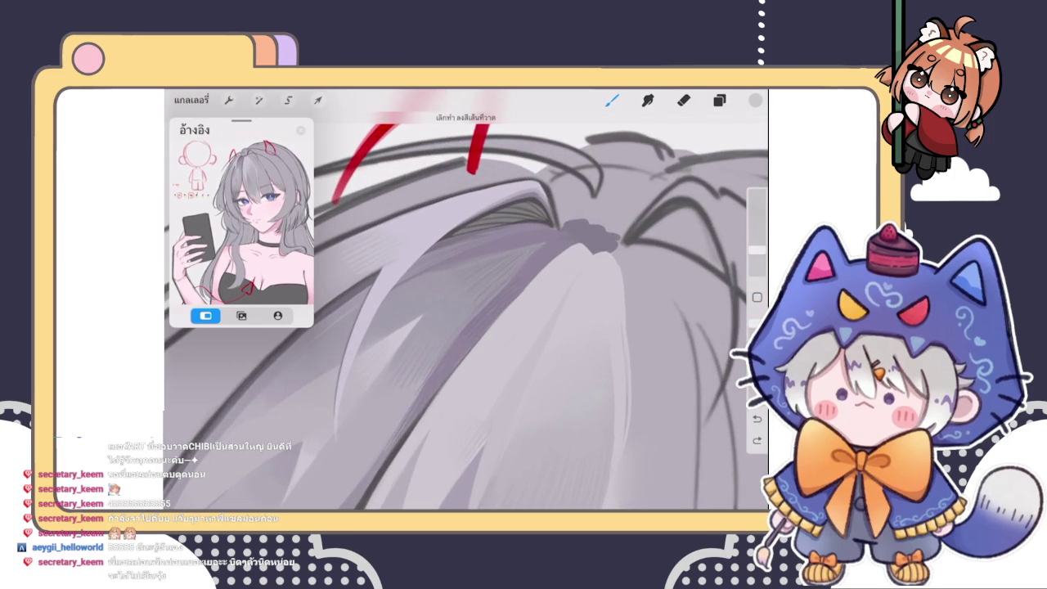
{"action": "key", "text": "ctrl+z"}
{"action": "key", "text": "ctrl+shift+z"}
{"action": "key", "text": "ctrl+z"}
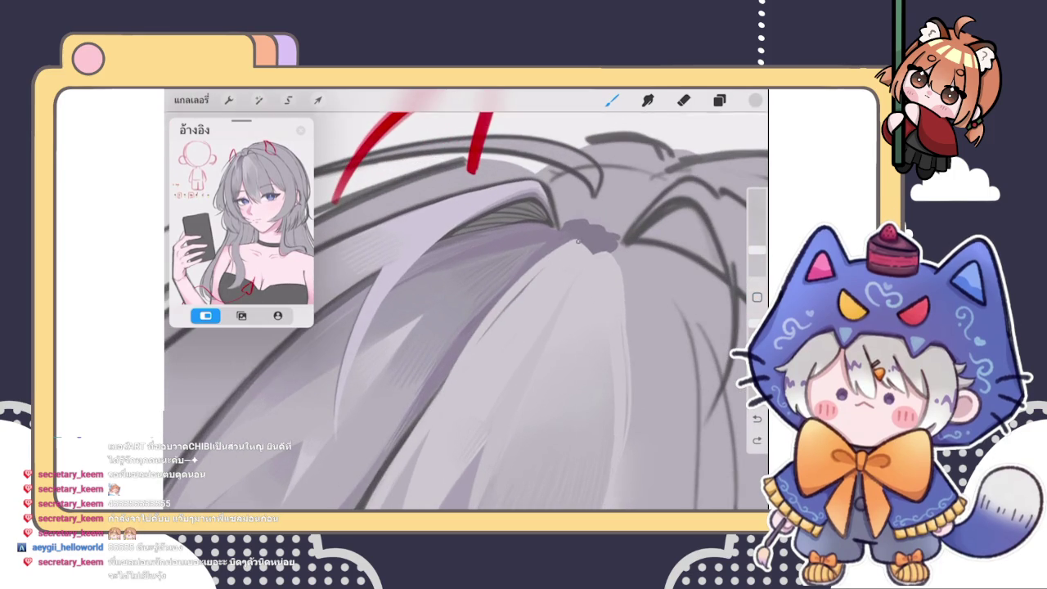
Paint two thin light strands down the hair from the parting, then zoom out to review
{"action": "left_click_drag", "start_coordinate": [536, 274], "coordinate": [466, 356]}
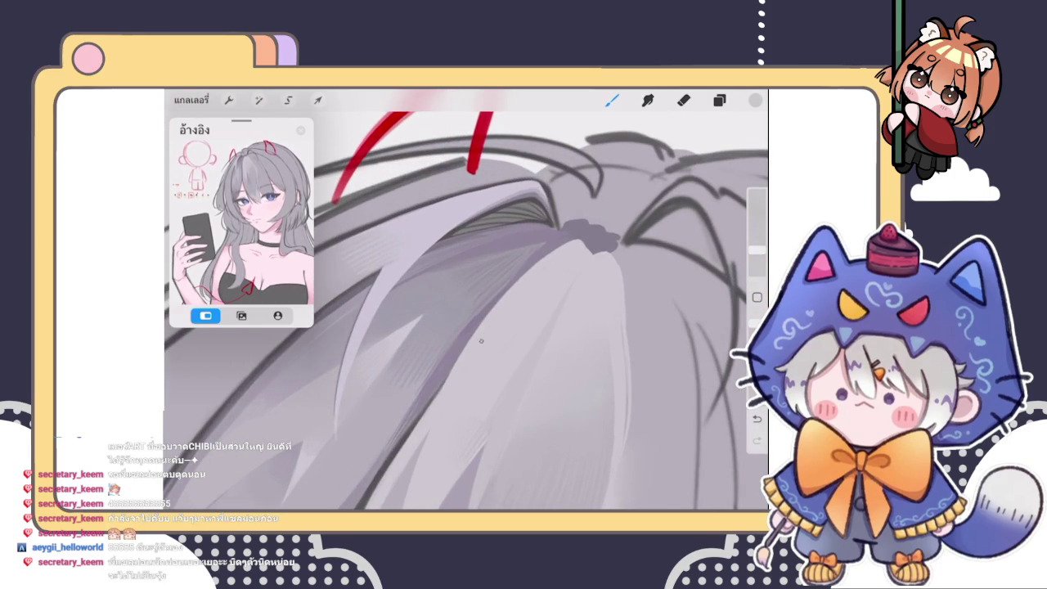
{"action": "scroll", "coordinate": [465, 355], "scroll_direction": "down", "scroll_amount": 3}
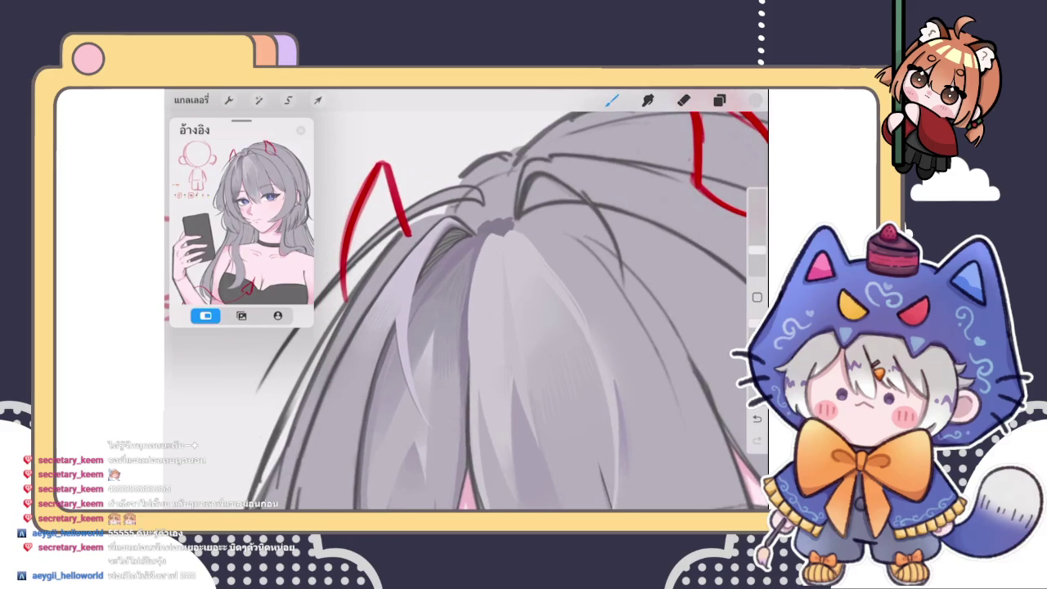
{"action": "left_click_drag", "start_coordinate": [468, 317], "coordinate": [466, 415]}
{"action": "scroll", "coordinate": [507, 328], "scroll_direction": "down", "scroll_amount": 3}
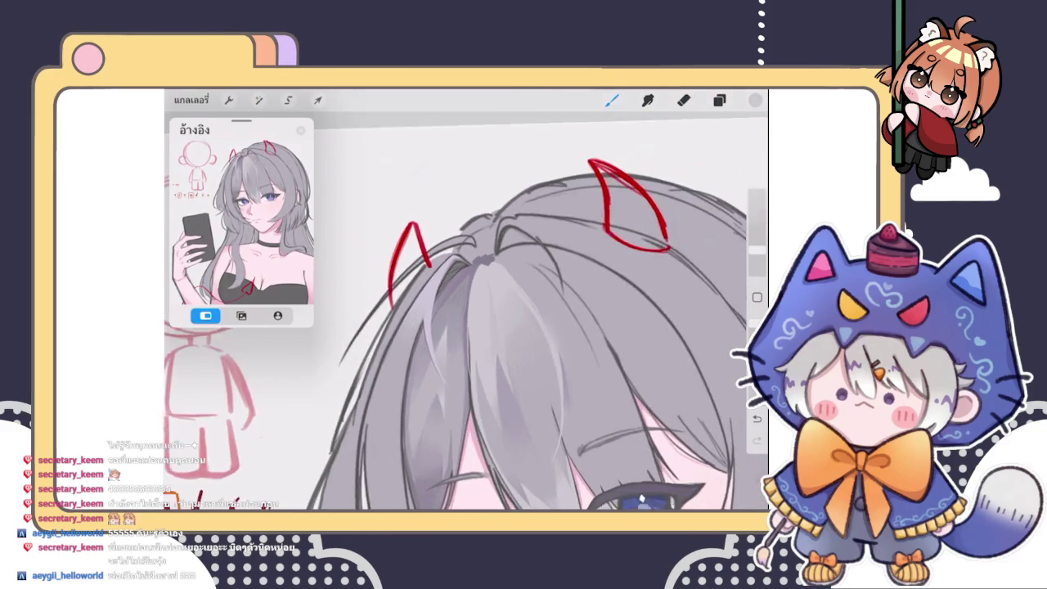
{"action": "scroll", "coordinate": [507, 327], "scroll_direction": "down", "scroll_amount": 2}
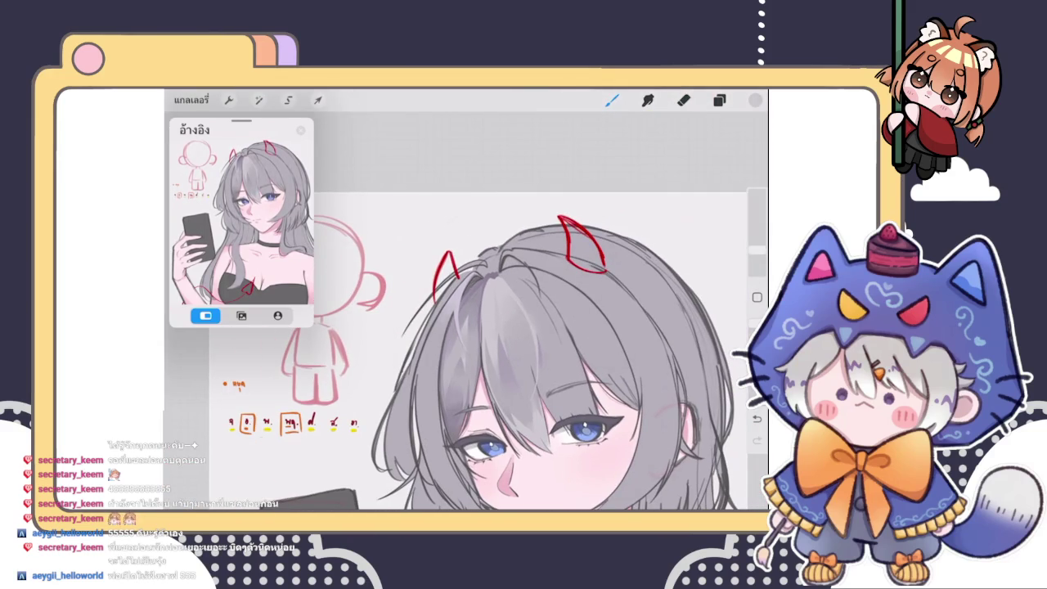
{"action": "scroll", "coordinate": [507, 327], "scroll_direction": "down", "scroll_amount": 2}
{"action": "scroll", "coordinate": [507, 328], "scroll_direction": "down", "scroll_amount": 2}
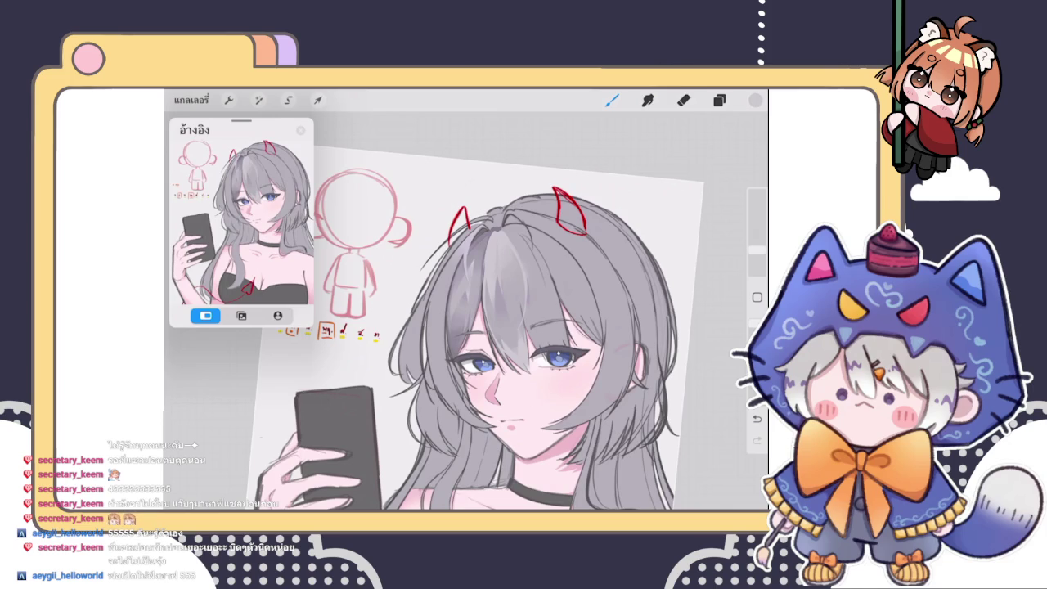
{"action": "scroll", "coordinate": [507, 327], "scroll_direction": "up", "scroll_amount": 3}
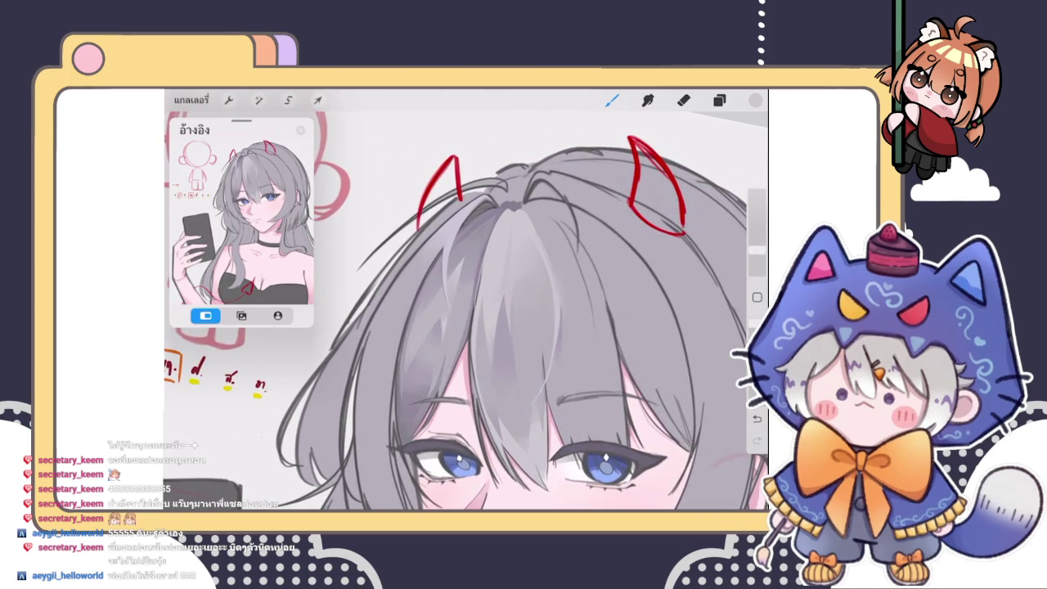
{"action": "scroll", "coordinate": [466, 327], "scroll_direction": "down", "scroll_amount": 3}
{"action": "scroll", "coordinate": [466, 328], "scroll_direction": "down", "scroll_amount": 2}
{"action": "scroll", "coordinate": [466, 327], "scroll_direction": "up", "scroll_amount": 2}
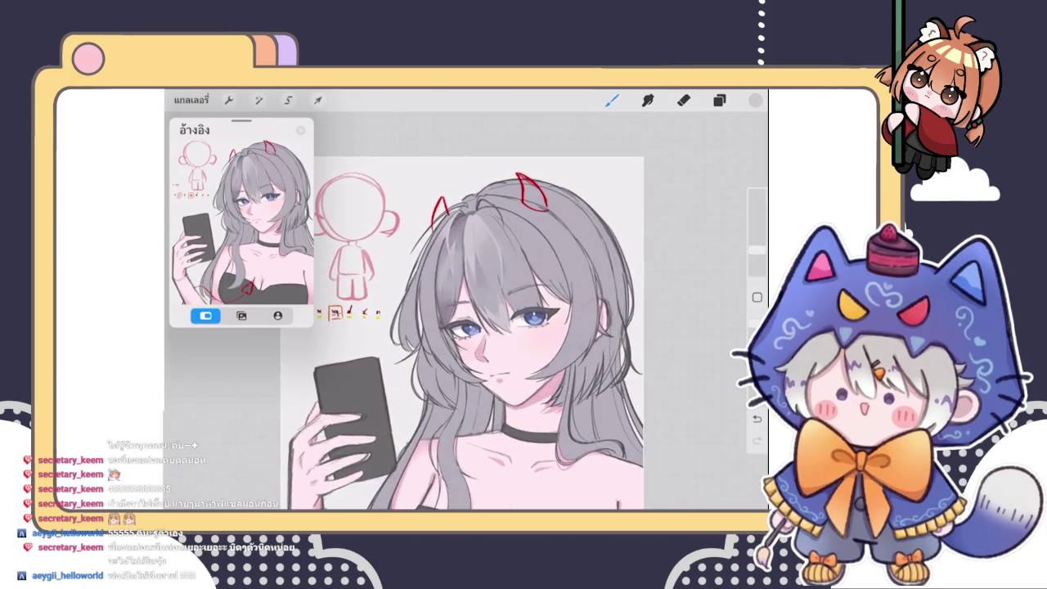
{"action": "scroll", "coordinate": [491, 311], "scroll_direction": "up", "scroll_amount": 3}
{"action": "scroll", "coordinate": [491, 311], "scroll_direction": "up", "scroll_amount": 3}
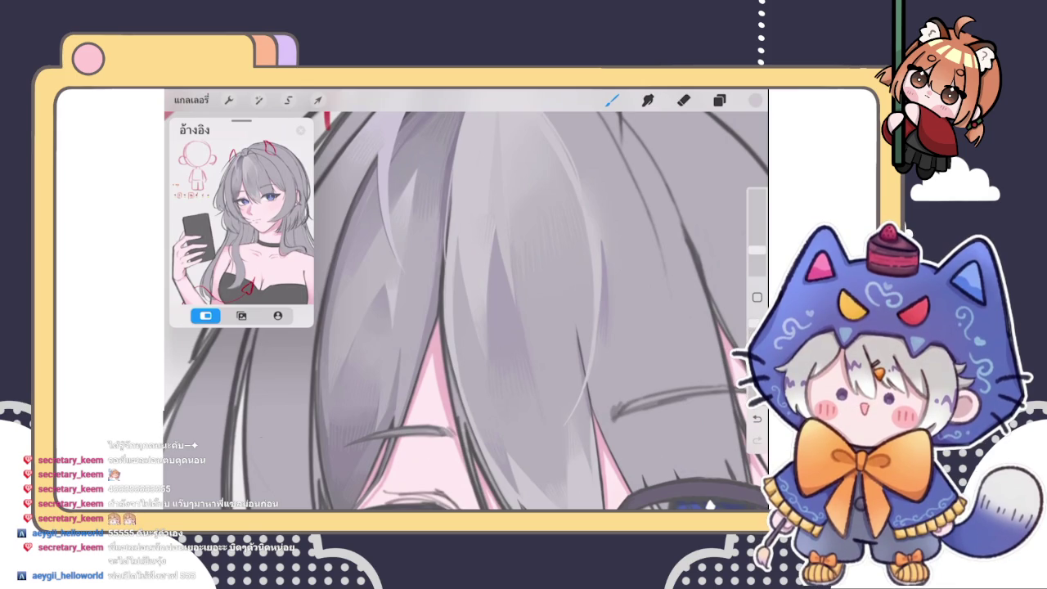
Zoom onto the eyes and pick a soft grey from the colour disc
{"action": "scroll", "coordinate": [466, 311], "scroll_direction": "down", "scroll_amount": 3}
{"action": "scroll", "coordinate": [466, 311], "scroll_direction": "down", "scroll_amount": 3}
{"action": "scroll", "coordinate": [466, 311], "scroll_direction": "up", "scroll_amount": 2}
{"action": "scroll", "coordinate": [467, 270], "scroll_direction": "up", "scroll_amount": 2}
{"action": "scroll", "coordinate": [466, 270], "scroll_direction": "down", "scroll_amount": 2}
{"action": "scroll", "coordinate": [466, 270], "scroll_direction": "up", "scroll_amount": 2}
{"action": "scroll", "coordinate": [491, 262], "scroll_direction": "up", "scroll_amount": 3}
{"action": "scroll", "coordinate": [466, 311], "scroll_direction": "up", "scroll_amount": 2}
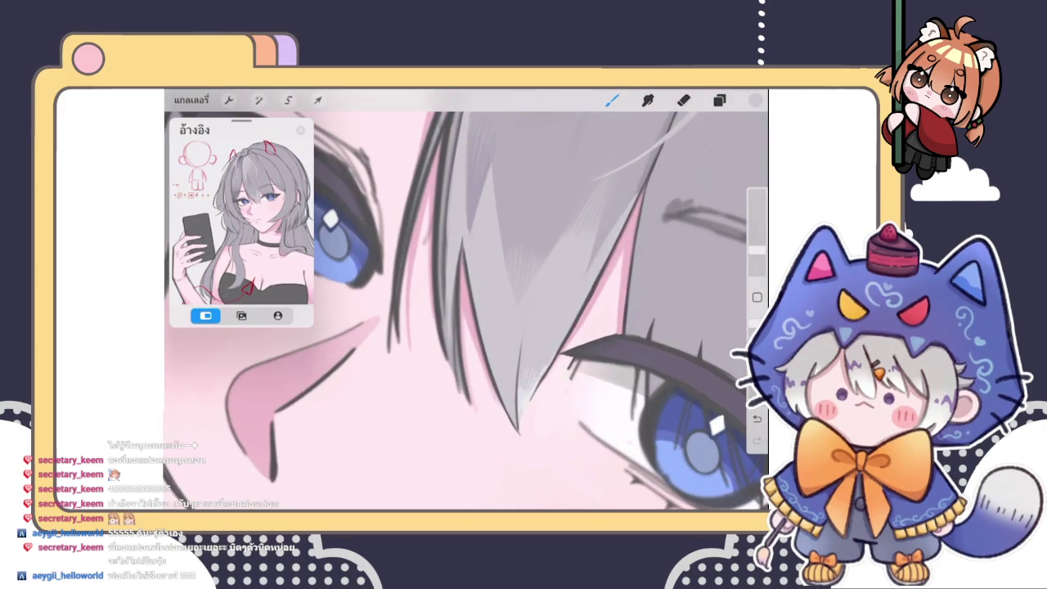
{"action": "left_click", "coordinate": [755, 100]}
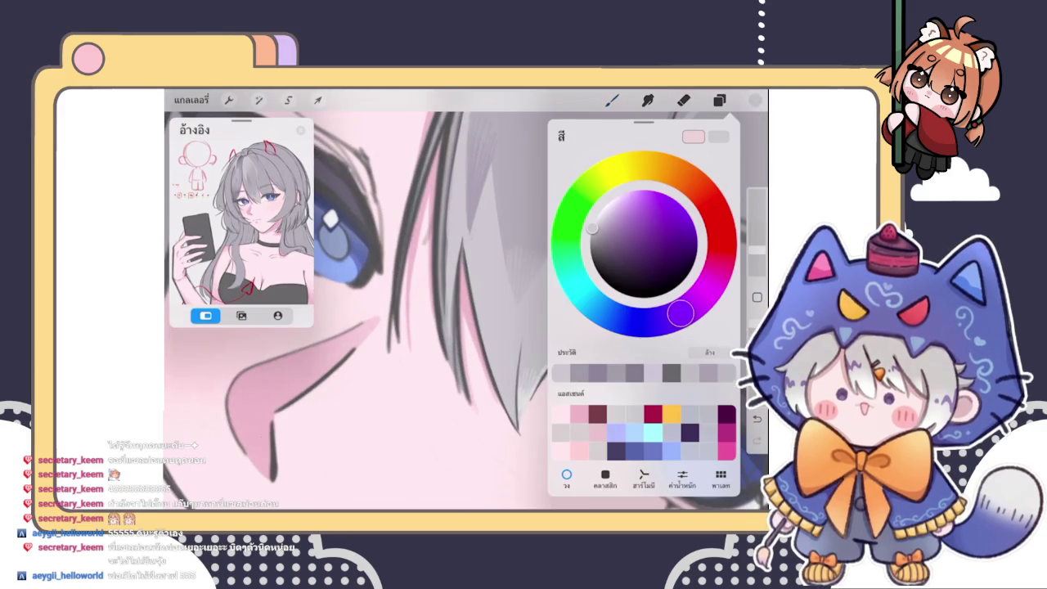
{"action": "left_click", "coordinate": [592, 237]}
{"action": "left_click", "coordinate": [755, 100]}
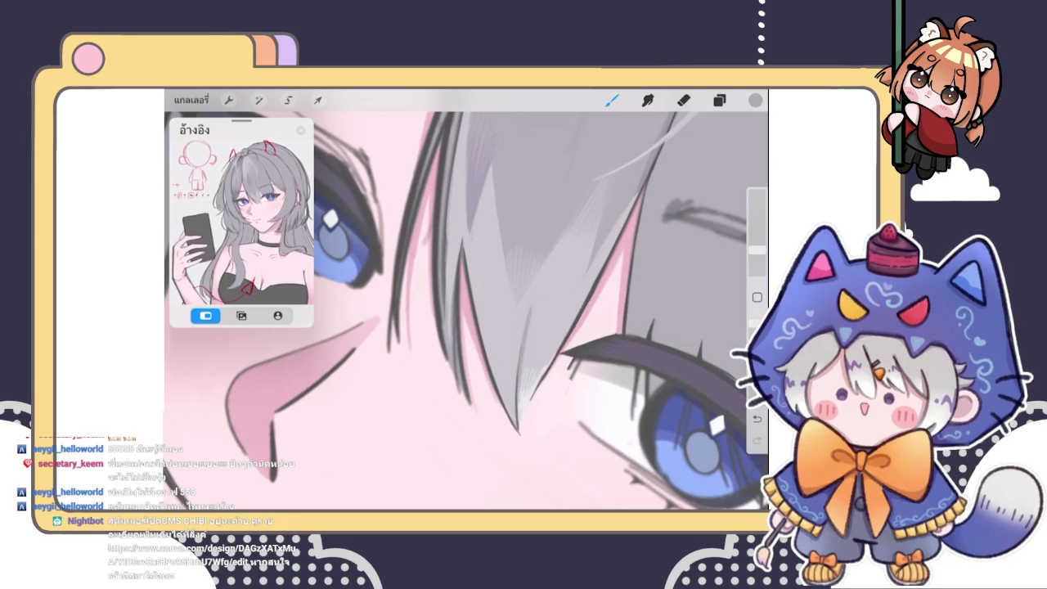
{"action": "left_click_drag", "start_coordinate": [530, 306], "coordinate": [517, 419]}
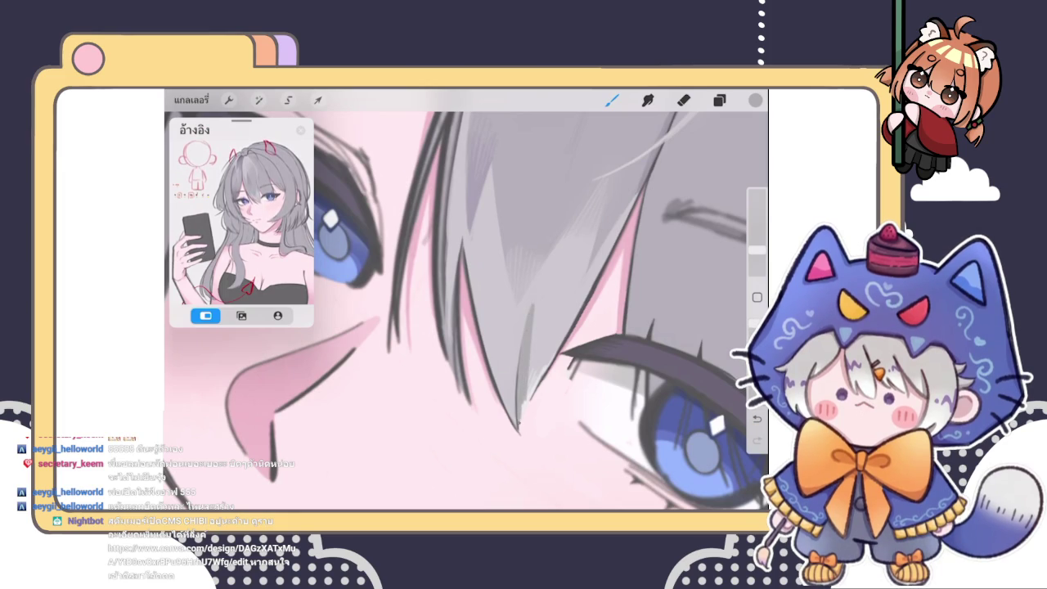
{"action": "mouse_move", "coordinate": [534, 384]}
{"action": "left_mouse_down"}
{"action": "mouse_move", "coordinate": [520, 422]}
{"action": "mouse_move", "coordinate": [525, 410]}
{"action": "left_mouse_up"}
{"action": "left_click_drag", "start_coordinate": [554, 349], "coordinate": [535, 389]}
{"action": "left_click_drag", "start_coordinate": [560, 342], "coordinate": [535, 386]}
{"action": "left_click_drag", "start_coordinate": [553, 340], "coordinate": [529, 385]}
{"action": "left_click_drag", "start_coordinate": [540, 324], "coordinate": [530, 371]}
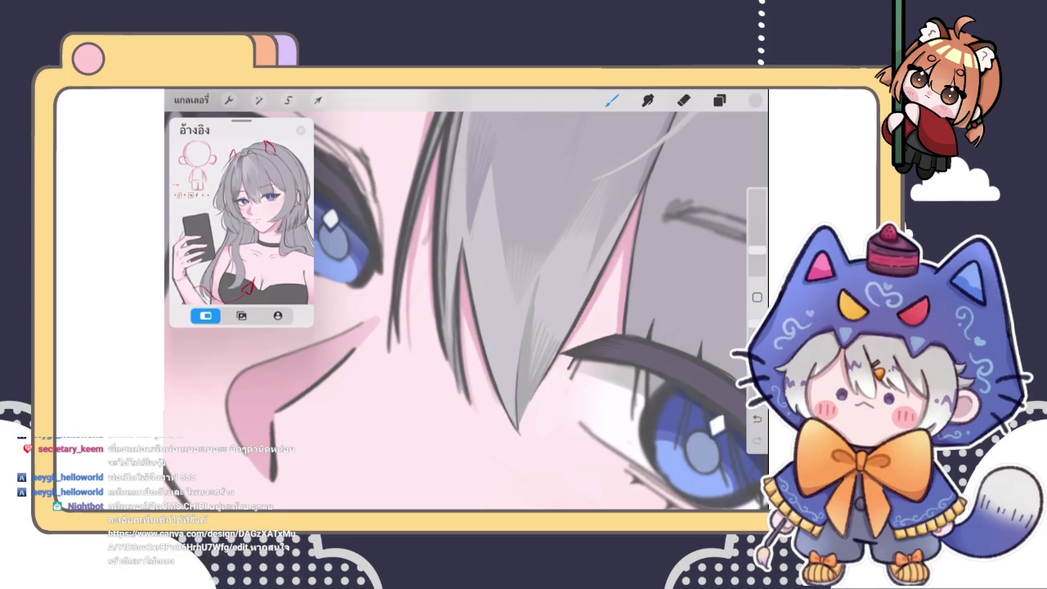
{"action": "scroll", "coordinate": [467, 311], "scroll_direction": "down", "scroll_amount": 2}
{"action": "left_click", "coordinate": [647, 100]}
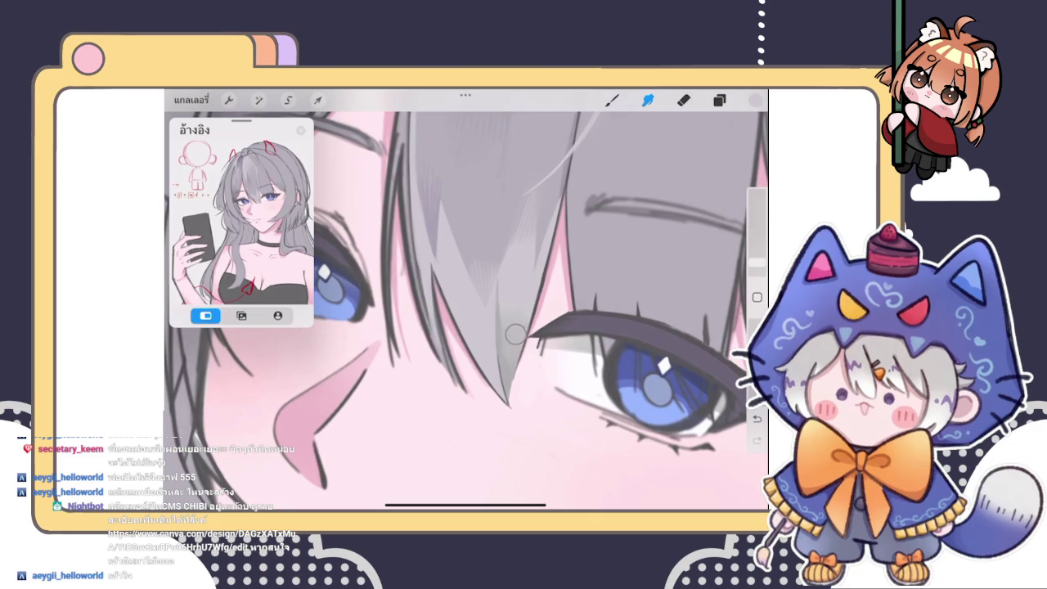
{"action": "left_click", "coordinate": [612, 100]}
{"action": "left_click", "coordinate": [507, 315]}
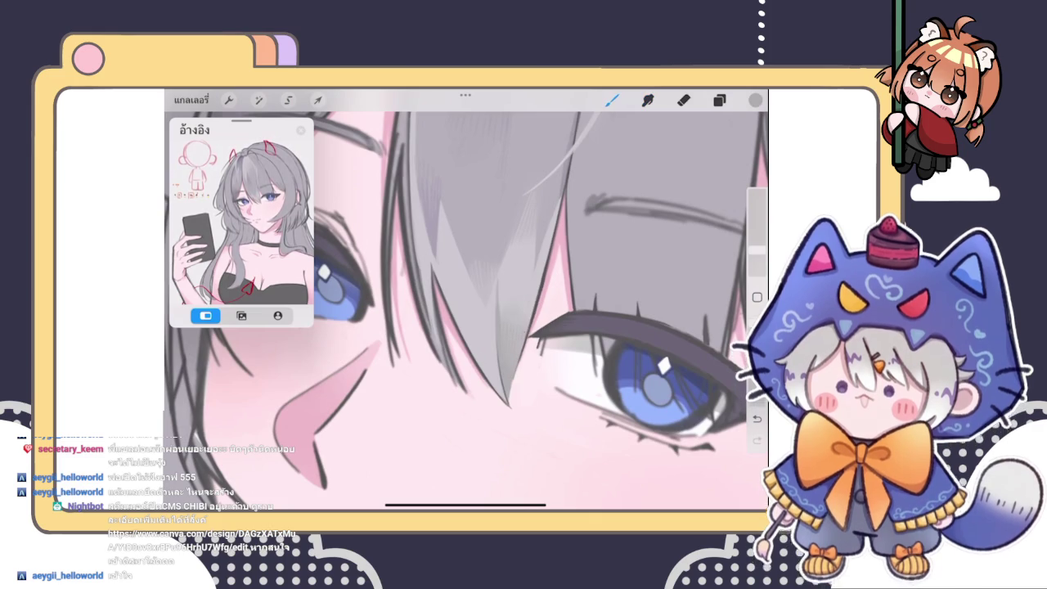
{"action": "left_click", "coordinate": [515, 368]}
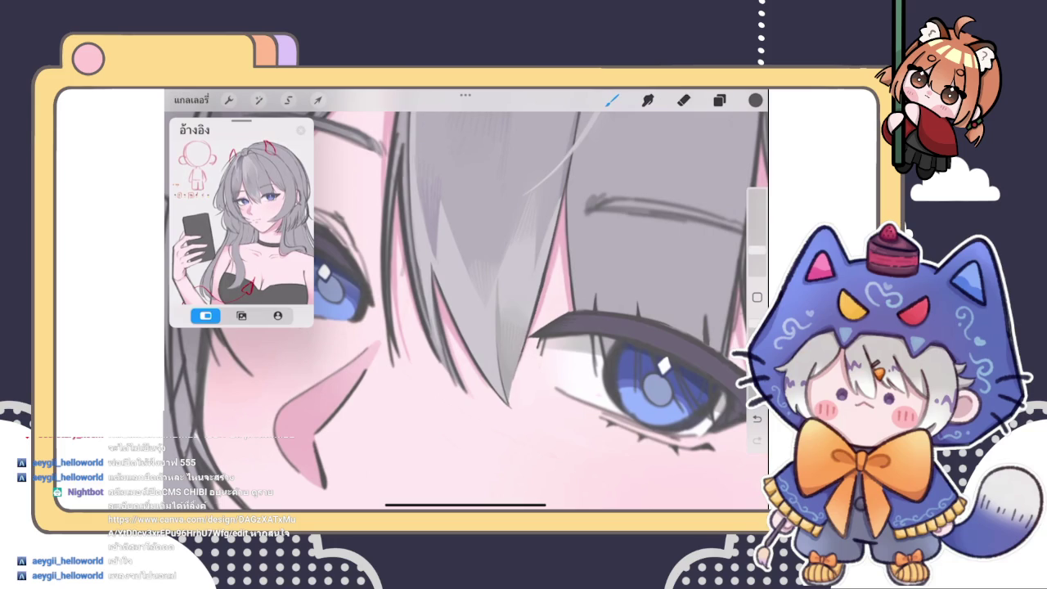
{"action": "scroll", "coordinate": [466, 327], "scroll_direction": "up", "scroll_amount": 2}
{"action": "scroll", "coordinate": [466, 327], "scroll_direction": "up", "scroll_amount": 1}
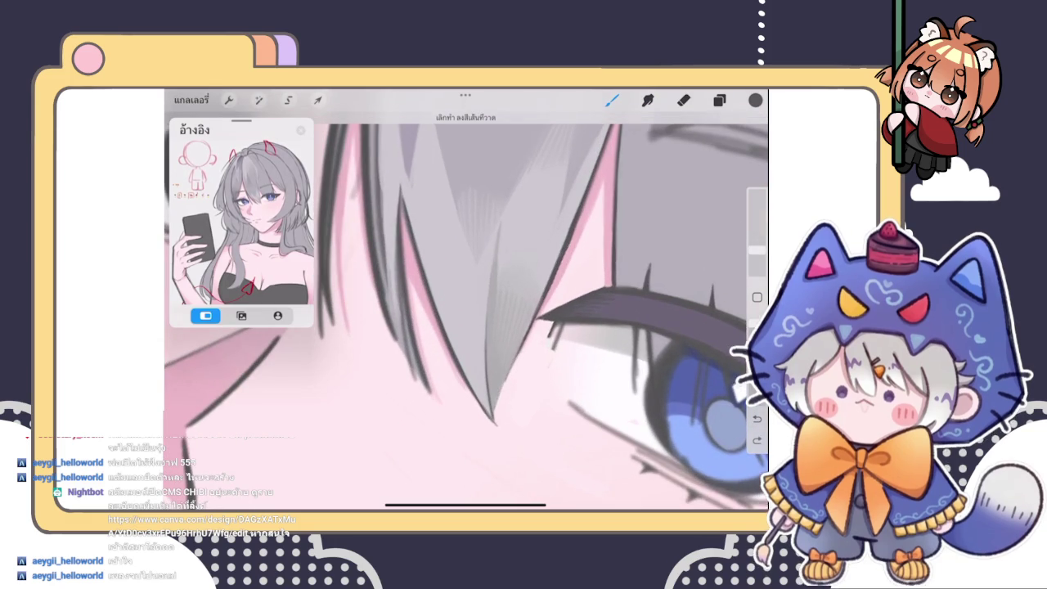
{"action": "scroll", "coordinate": [466, 310], "scroll_direction": "down", "scroll_amount": 1}
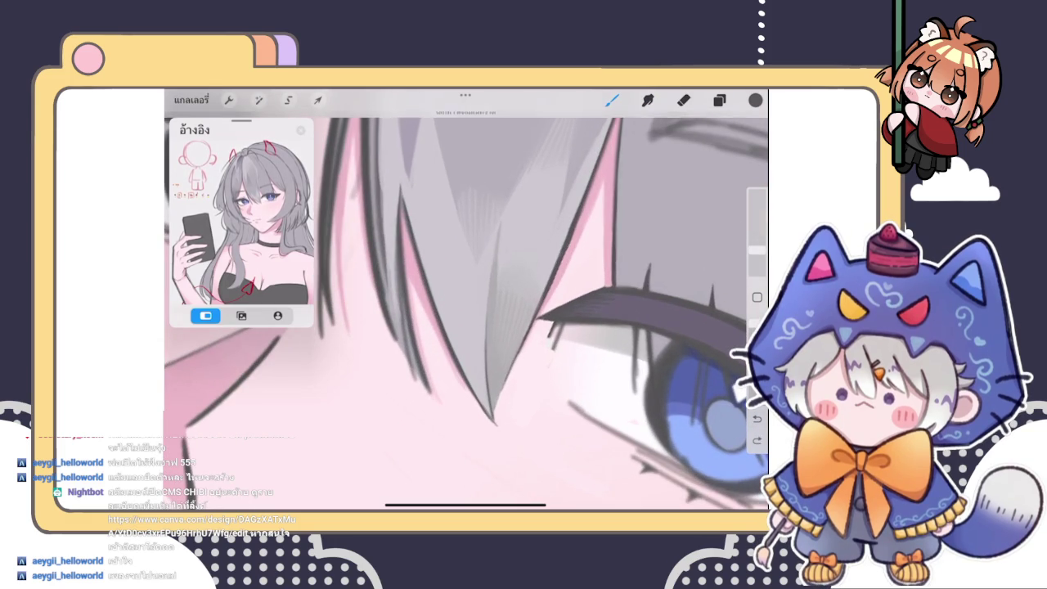
{"action": "scroll", "coordinate": [466, 311], "scroll_direction": "down", "scroll_amount": 2}
{"action": "scroll", "coordinate": [466, 310], "scroll_direction": "down", "scroll_amount": 2}
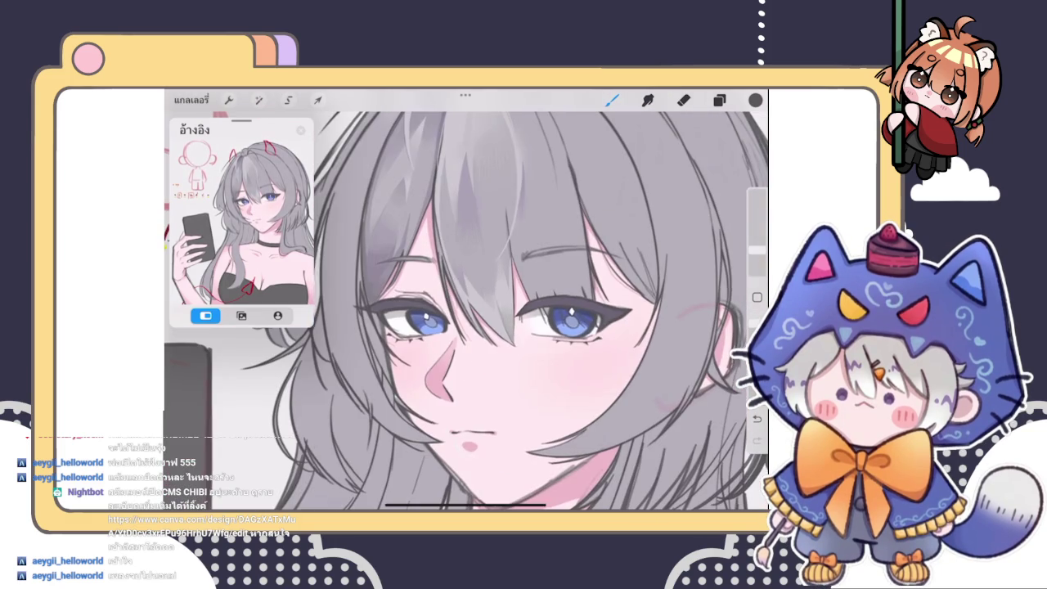
{"action": "scroll", "coordinate": [466, 311], "scroll_direction": "down", "scroll_amount": 2}
{"action": "scroll", "coordinate": [467, 311], "scroll_direction": "up", "scroll_amount": 2}
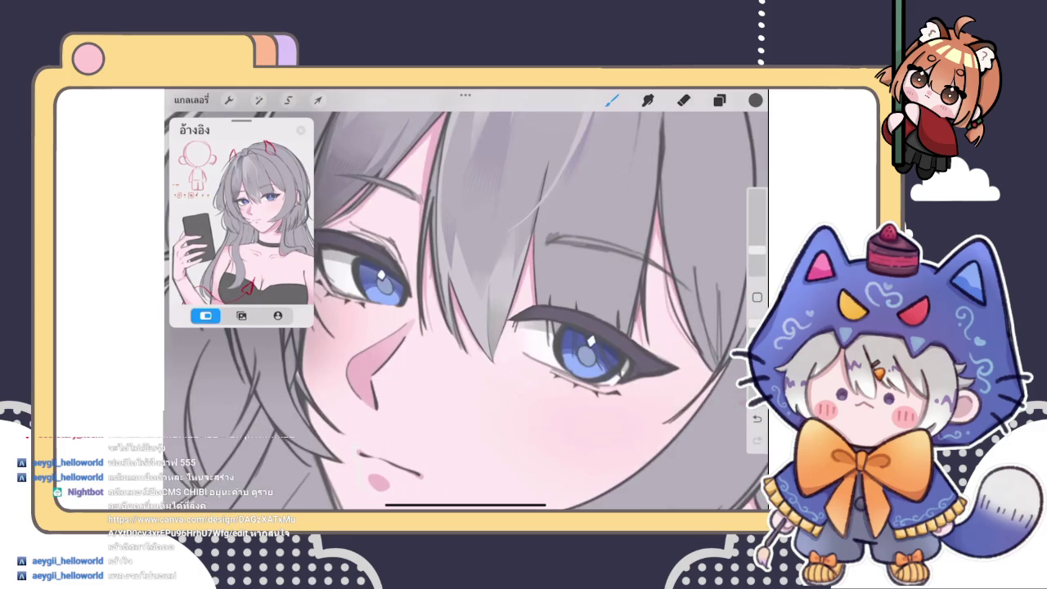
{"action": "scroll", "coordinate": [466, 310], "scroll_direction": "up", "scroll_amount": 2}
{"action": "left_click", "coordinate": [497, 396]}
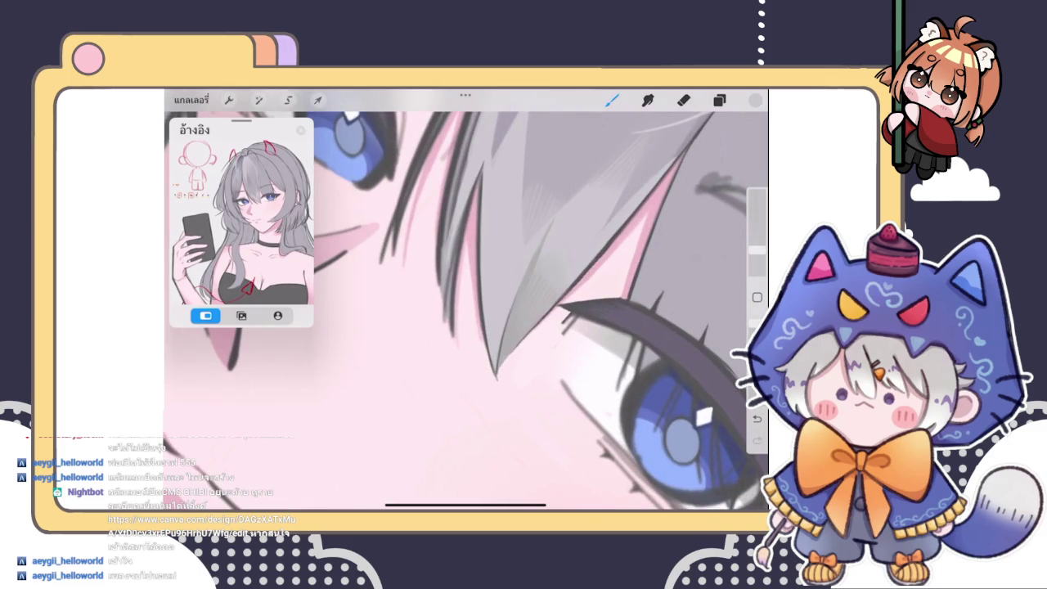
{"action": "left_click_drag", "start_coordinate": [488, 313], "coordinate": [488, 365]}
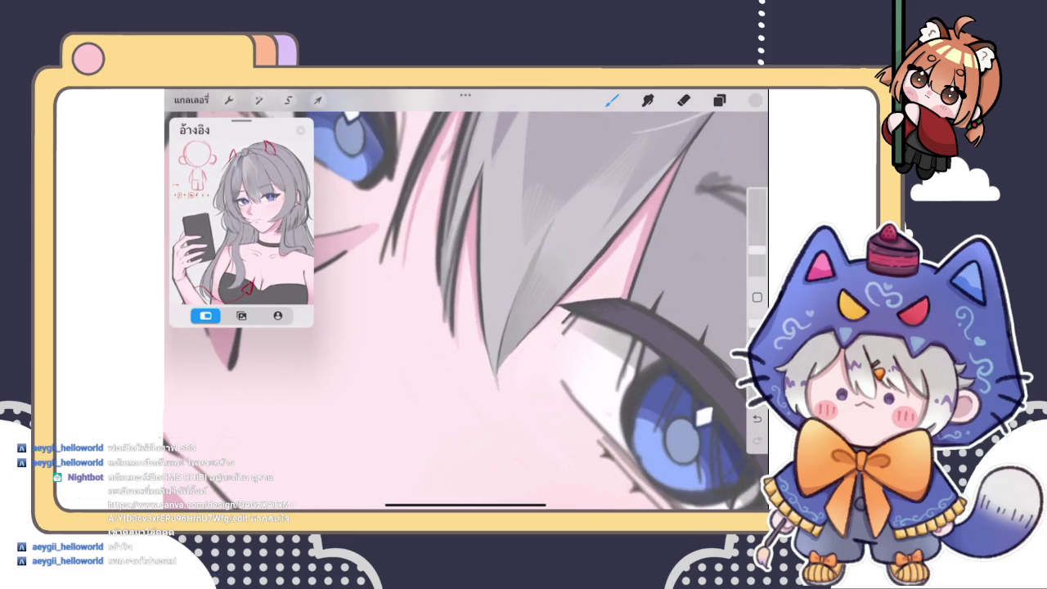
{"action": "scroll", "coordinate": [491, 328], "scroll_direction": "up", "scroll_amount": 3}
{"action": "left_click", "coordinate": [501, 319]}
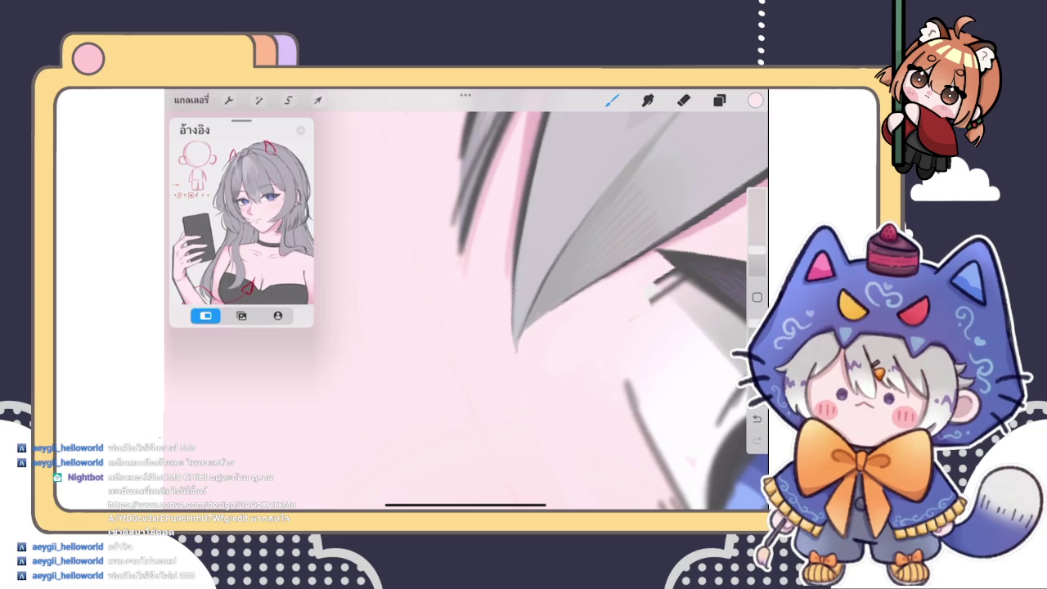
{"action": "left_click", "coordinate": [510, 393]}
{"action": "left_click", "coordinate": [755, 99]}
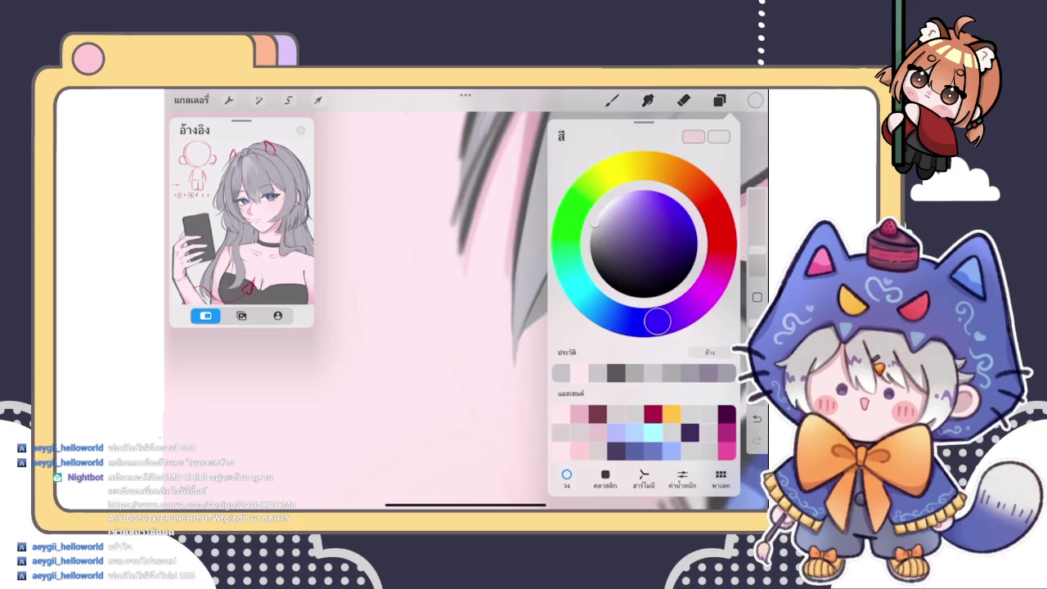
{"action": "left_click", "coordinate": [755, 99]}
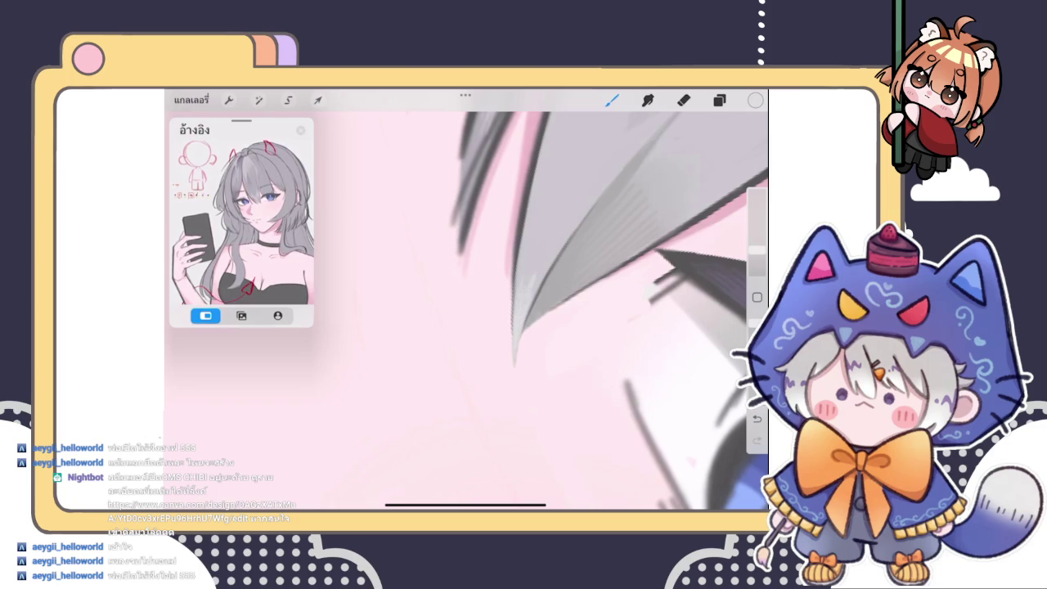
{"action": "scroll", "coordinate": [466, 311], "scroll_direction": "down", "scroll_amount": 2}
{"action": "scroll", "coordinate": [467, 311], "scroll_direction": "down", "scroll_amount": 2}
{"action": "scroll", "coordinate": [466, 311], "scroll_direction": "down", "scroll_amount": 2}
{"action": "scroll", "coordinate": [466, 310], "scroll_direction": "down", "scroll_amount": 2}
{"action": "scroll", "coordinate": [466, 311], "scroll_direction": "up", "scroll_amount": 3}
{"action": "scroll", "coordinate": [466, 310], "scroll_direction": "up", "scroll_amount": 3}
{"action": "left_click", "coordinate": [540, 278]}
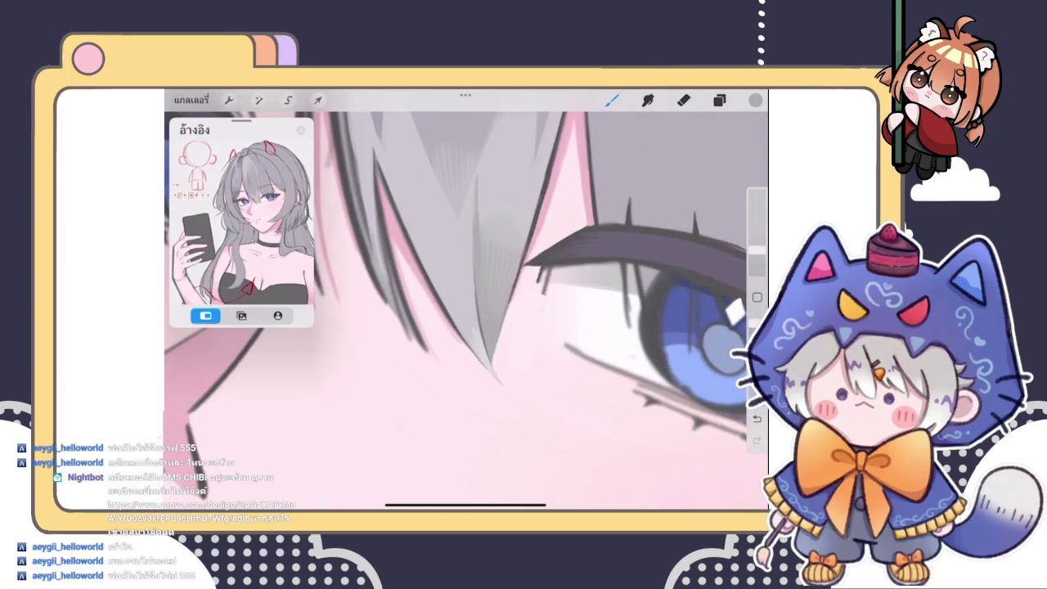
{"action": "left_click_drag", "start_coordinate": [507, 314], "coordinate": [497, 347]}
{"action": "left_click", "coordinate": [516, 270]}
{"action": "scroll", "coordinate": [467, 311], "scroll_direction": "down", "scroll_amount": 2}
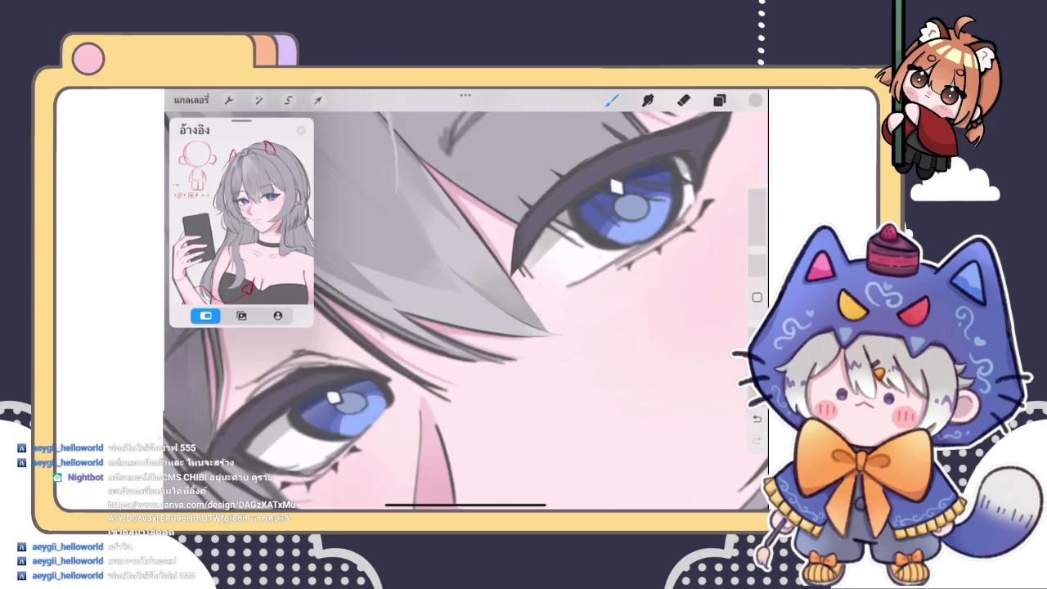
{"action": "scroll", "coordinate": [466, 311], "scroll_direction": "up", "scroll_amount": 5}
{"action": "left_click_drag", "start_coordinate": [409, 372], "coordinate": [601, 200]}
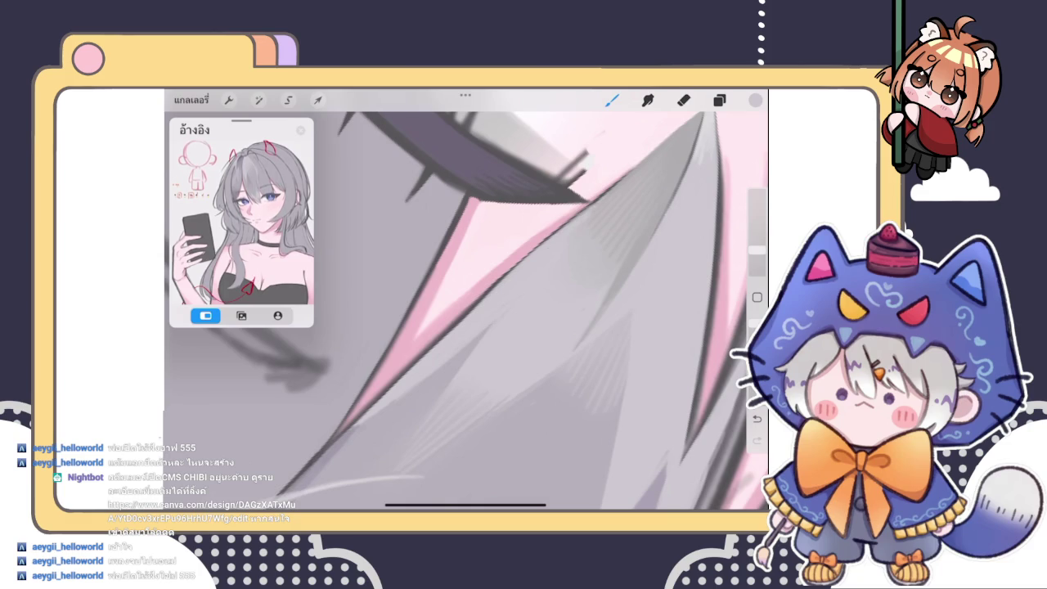
{"action": "mouse_move", "coordinate": [410, 367]}
{"action": "left_mouse_down"}
{"action": "mouse_move", "coordinate": [507, 278]}
{"action": "mouse_move", "coordinate": [484, 297]}
{"action": "left_mouse_up"}
{"action": "left_click_drag", "start_coordinate": [408, 372], "coordinate": [503, 280]}
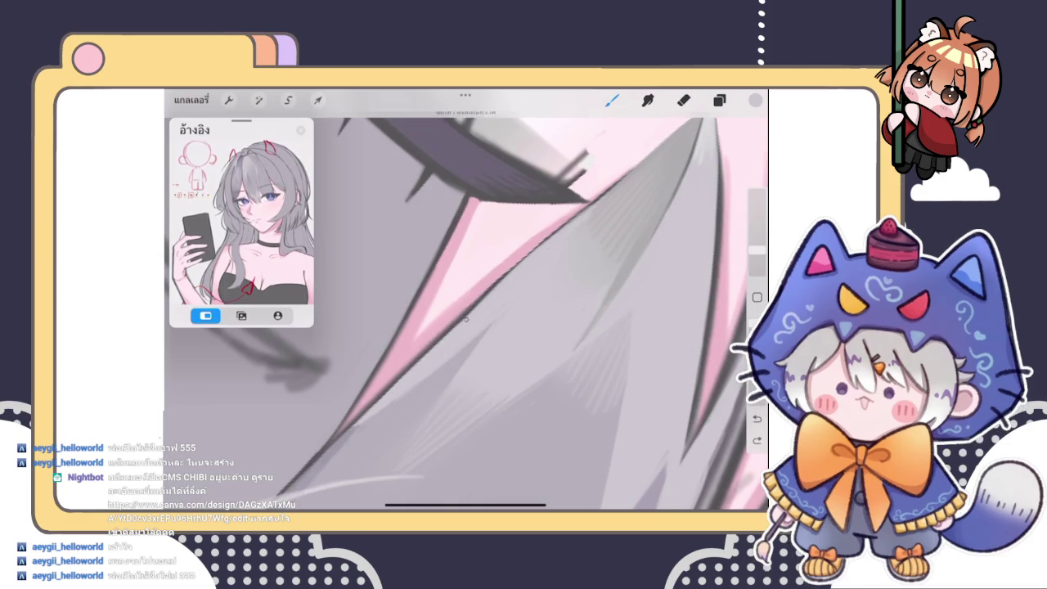
{"action": "left_click_drag", "start_coordinate": [433, 347], "coordinate": [501, 282]}
{"action": "scroll", "coordinate": [467, 299], "scroll_direction": "down", "scroll_amount": 2}
{"action": "scroll", "coordinate": [466, 299], "scroll_direction": "down", "scroll_amount": 2}
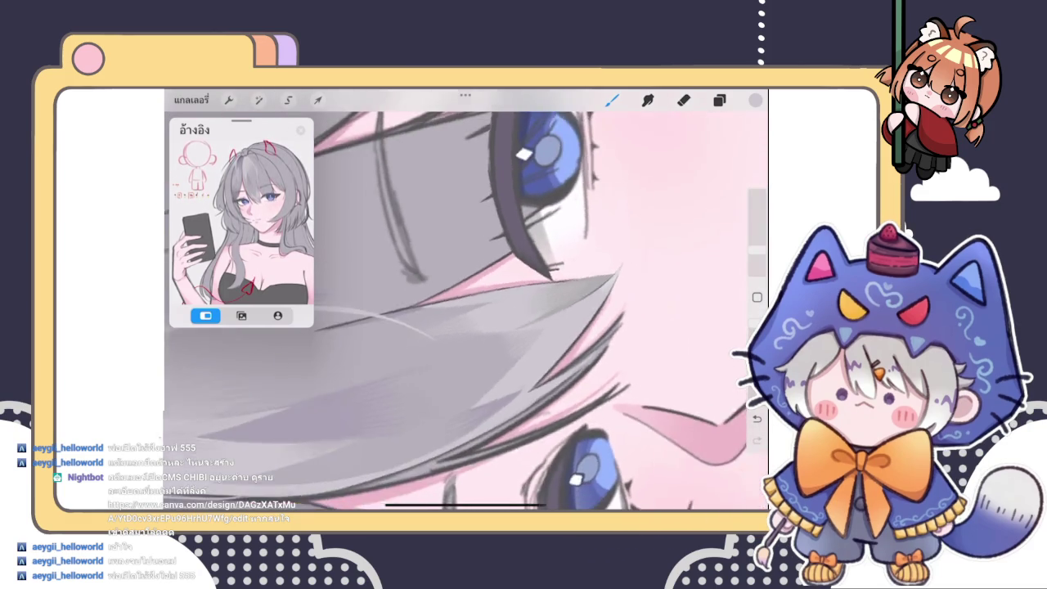
{"action": "scroll", "coordinate": [466, 298], "scroll_direction": "down", "scroll_amount": 2}
{"action": "scroll", "coordinate": [466, 298], "scroll_direction": "down", "scroll_amount": 2}
{"action": "scroll", "coordinate": [466, 299], "scroll_direction": "down", "scroll_amount": 2}
{"action": "scroll", "coordinate": [466, 299], "scroll_direction": "down", "scroll_amount": 2}
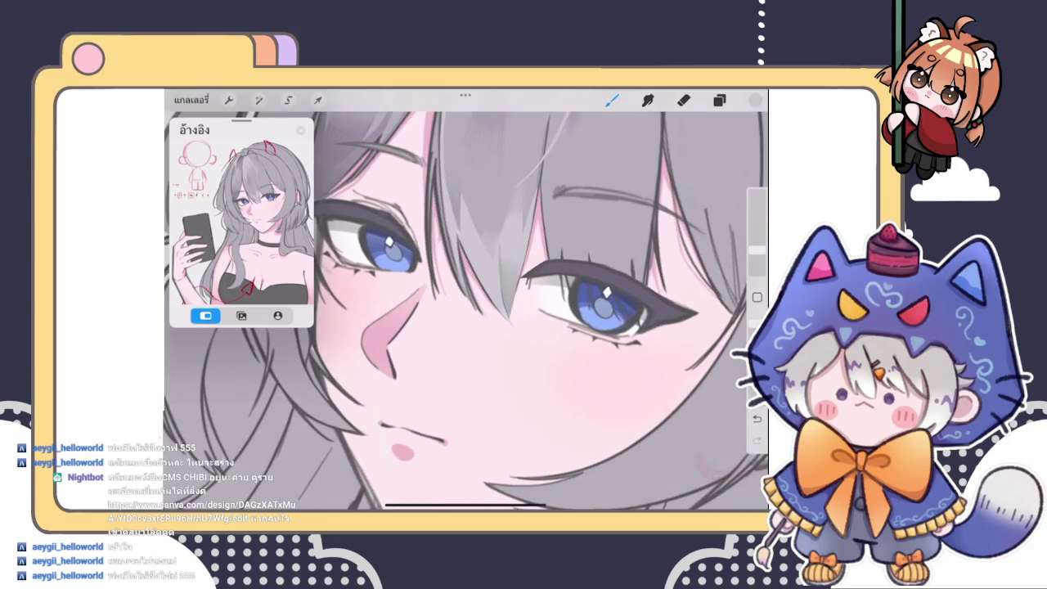
{"action": "scroll", "coordinate": [466, 299], "scroll_direction": "down", "scroll_amount": 3}
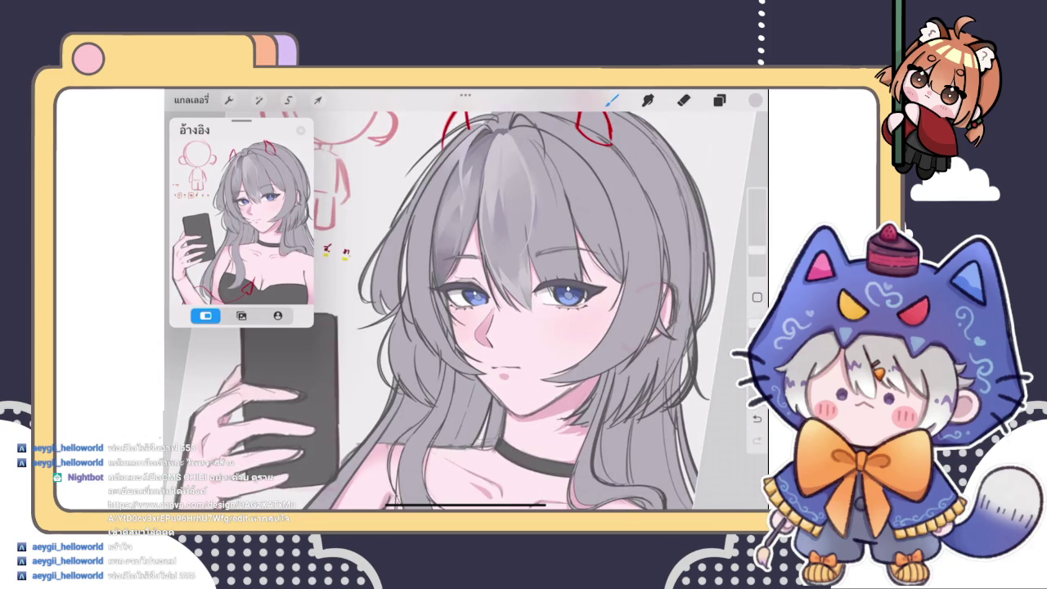
{"action": "scroll", "coordinate": [466, 298], "scroll_direction": "up", "scroll_amount": 2}
{"action": "scroll", "coordinate": [466, 299], "scroll_direction": "up", "scroll_amount": 2}
{"action": "scroll", "coordinate": [466, 298], "scroll_direction": "up", "scroll_amount": 1}
{"action": "scroll", "coordinate": [466, 299], "scroll_direction": "up", "scroll_amount": 3}
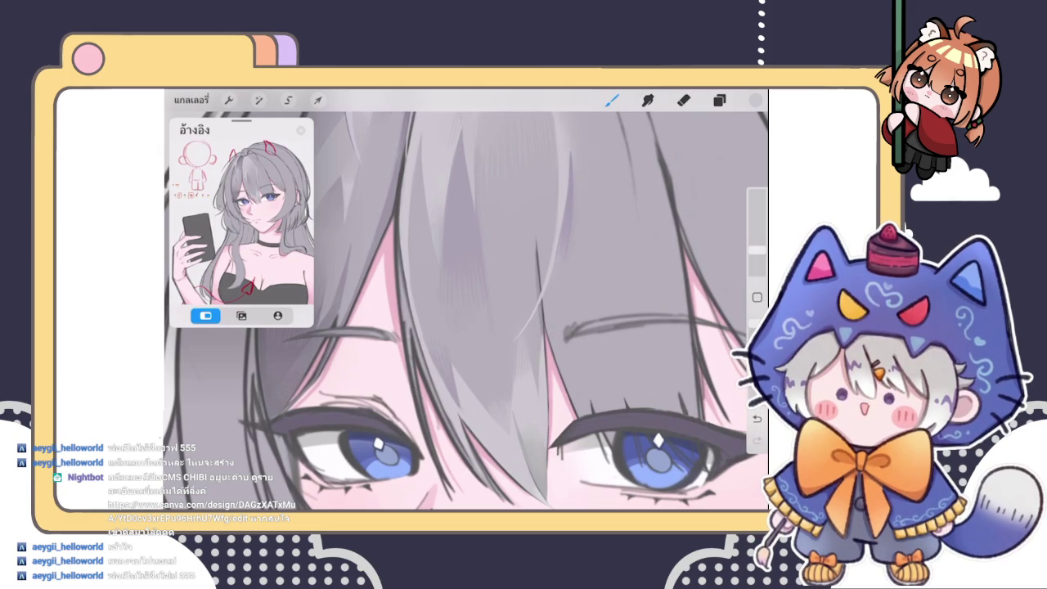
{"action": "scroll", "coordinate": [466, 311], "scroll_direction": "down", "scroll_amount": 1}
{"action": "scroll", "coordinate": [466, 311], "scroll_direction": "down", "scroll_amount": 3}
{"action": "scroll", "coordinate": [467, 311], "scroll_direction": "down", "scroll_amount": 1}
{"action": "scroll", "coordinate": [467, 311], "scroll_direction": "down", "scroll_amount": 5}
{"action": "scroll", "coordinate": [466, 311], "scroll_direction": "up", "scroll_amount": 1}
{"action": "scroll", "coordinate": [466, 311], "scroll_direction": "up", "scroll_amount": 1}
{"action": "scroll", "coordinate": [467, 256], "scroll_direction": "up", "scroll_amount": 3}
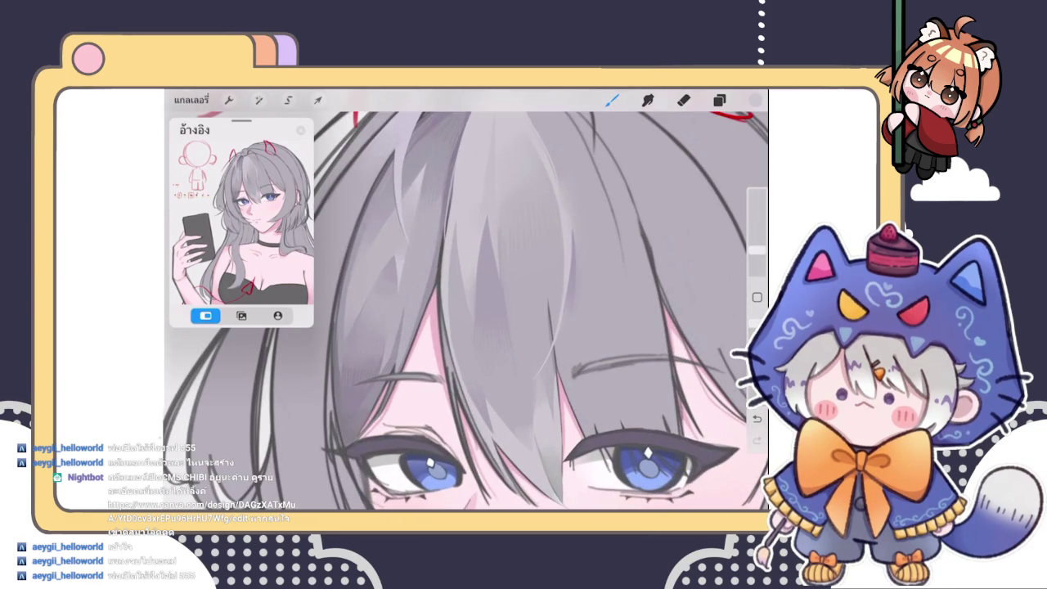
{"action": "scroll", "coordinate": [466, 310], "scroll_direction": "down", "scroll_amount": 3}
{"action": "scroll", "coordinate": [466, 311], "scroll_direction": "down", "scroll_amount": 2}
{"action": "scroll", "coordinate": [466, 311], "scroll_direction": "down", "scroll_amount": 1}
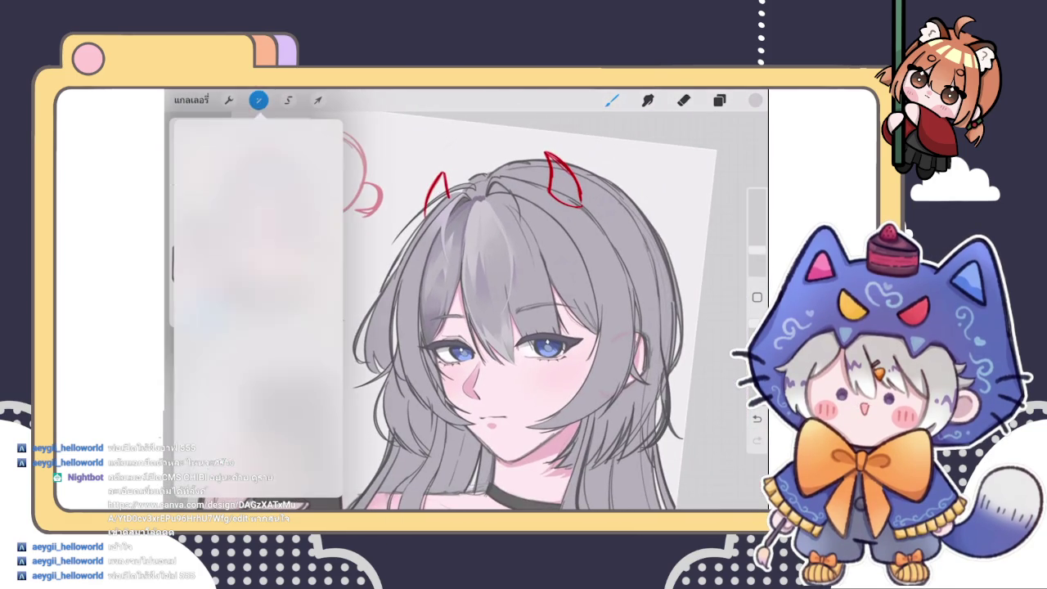
{"action": "left_click", "coordinate": [229, 99]}
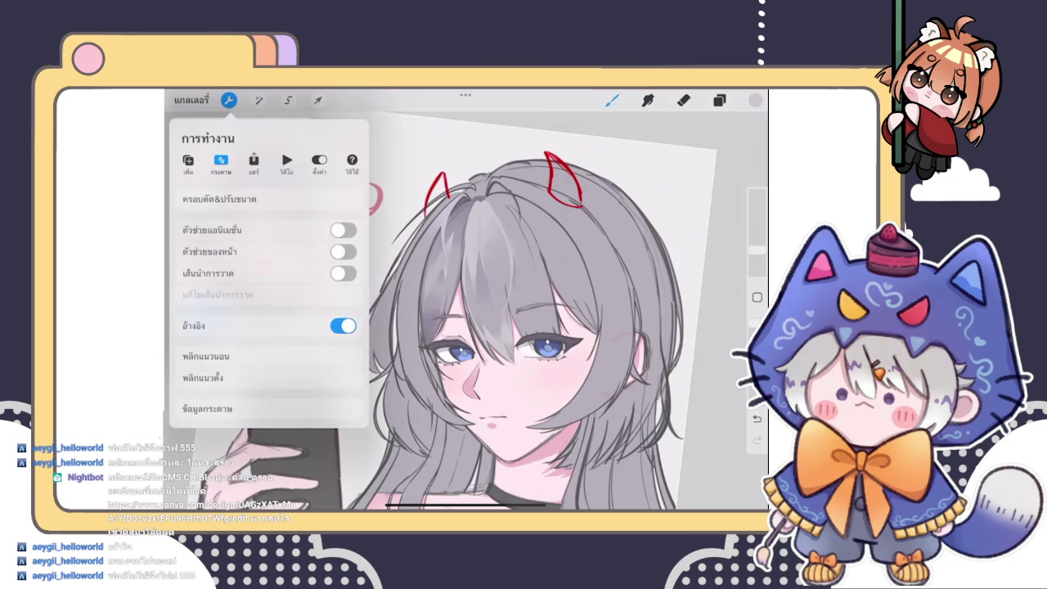
Replay the portrait's time-lapse via Actions > Video, then show the Layers panel
{"action": "left_click", "coordinate": [287, 162]}
{"action": "left_click", "coordinate": [213, 199]}
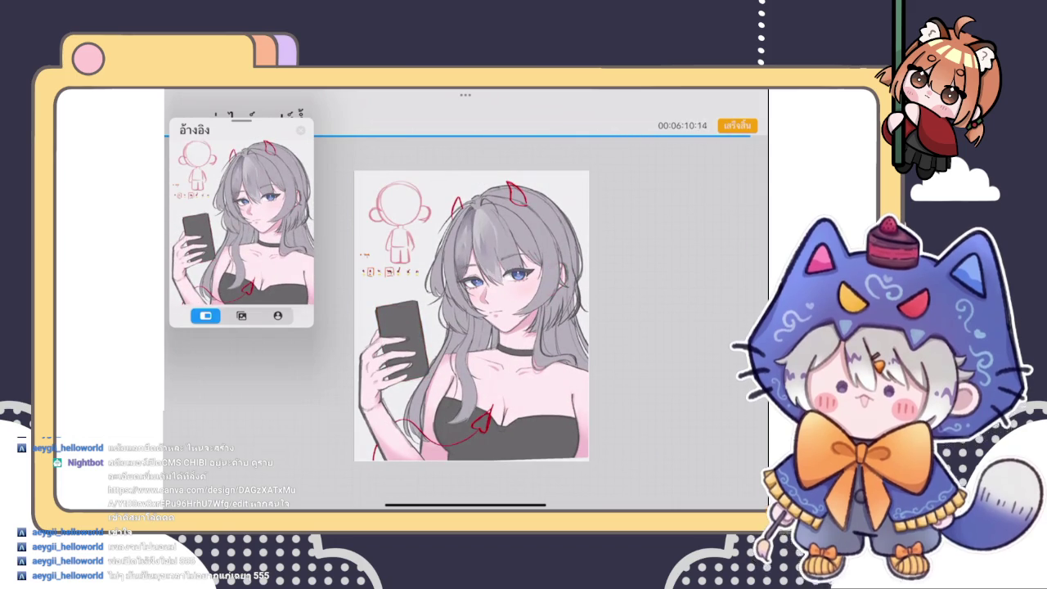
{"action": "left_click", "coordinate": [736, 126]}
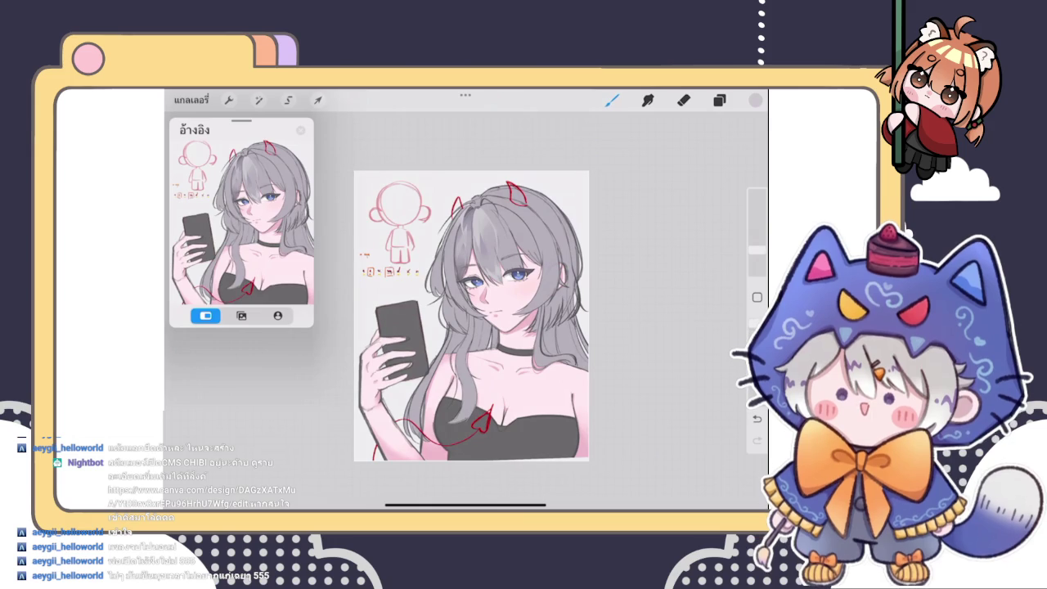
{"action": "scroll", "coordinate": [553, 311], "scroll_direction": "up", "scroll_amount": 3}
{"action": "scroll", "coordinate": [552, 311], "scroll_direction": "up", "scroll_amount": 2}
{"action": "left_click", "coordinate": [719, 100]}
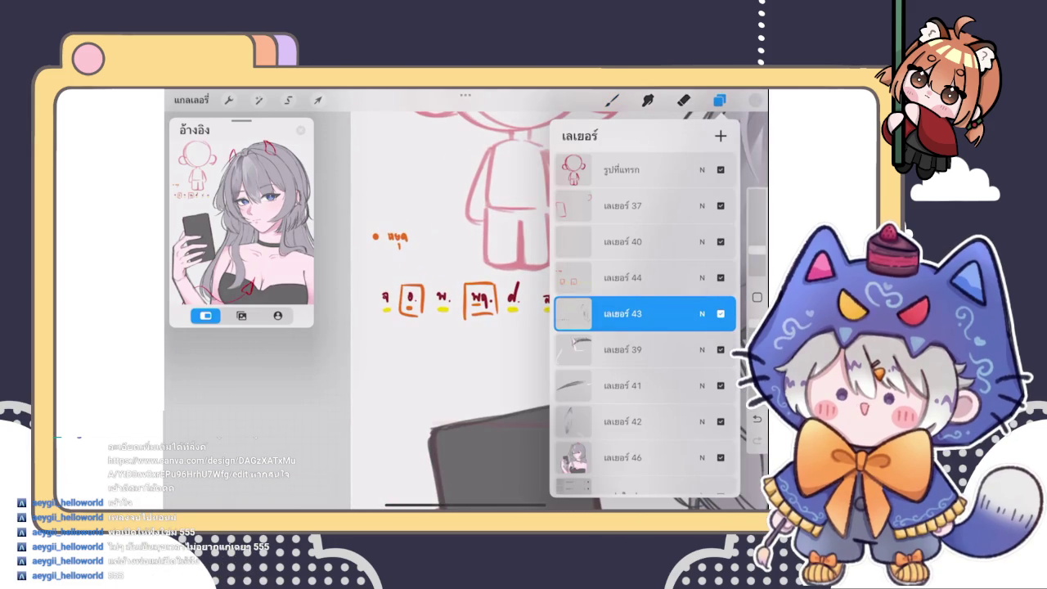
Hide the layers list and floating reference image, then exit the grey-haired portrait to the gallery
{"action": "left_click", "coordinate": [612, 100]}
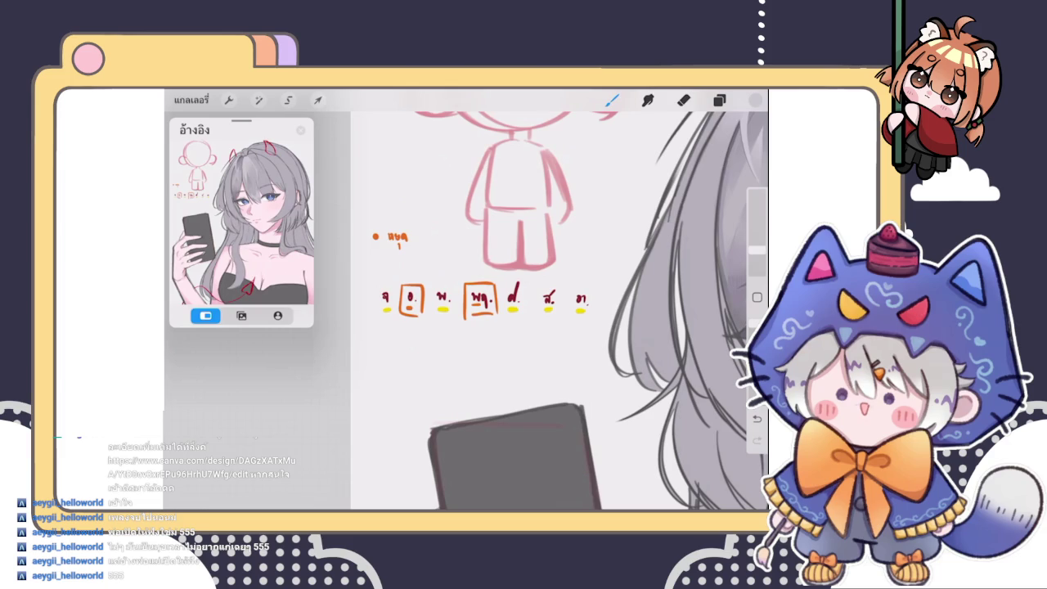
{"action": "scroll", "coordinate": [560, 311], "scroll_direction": "down", "scroll_amount": 3}
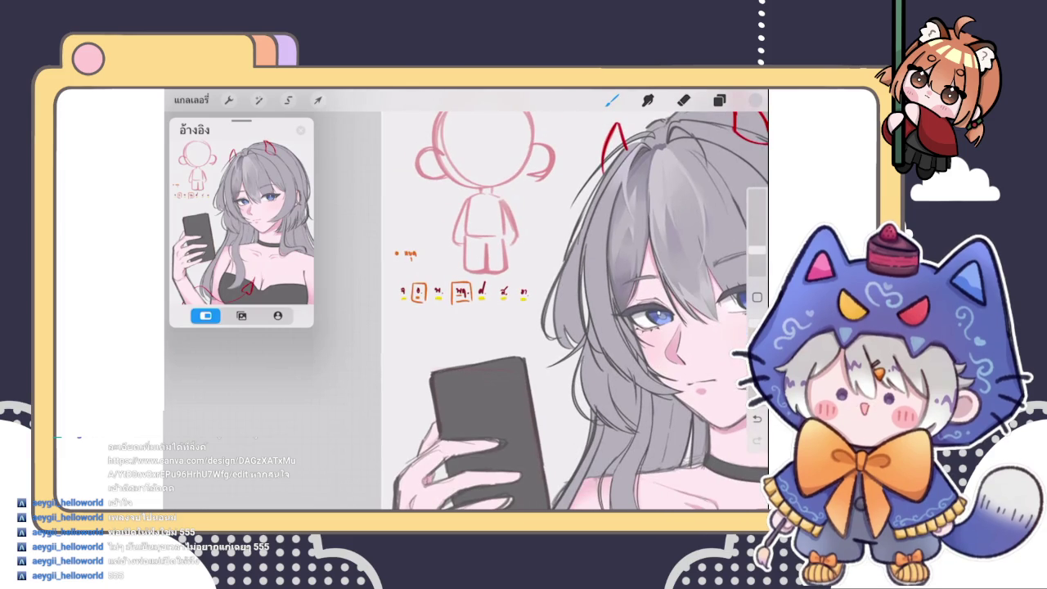
{"action": "scroll", "coordinate": [560, 311], "scroll_direction": "down", "scroll_amount": 2}
{"action": "scroll", "coordinate": [559, 311], "scroll_direction": "down", "scroll_amount": 2}
{"action": "scroll", "coordinate": [559, 311], "scroll_direction": "up", "scroll_amount": 5}
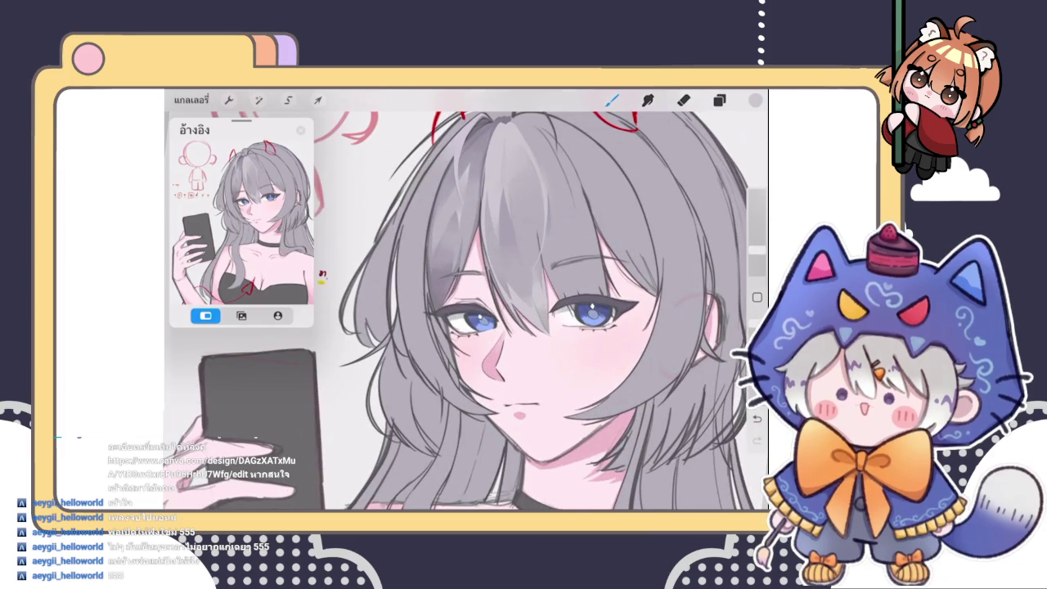
{"action": "scroll", "coordinate": [466, 311], "scroll_direction": "down", "scroll_amount": 3}
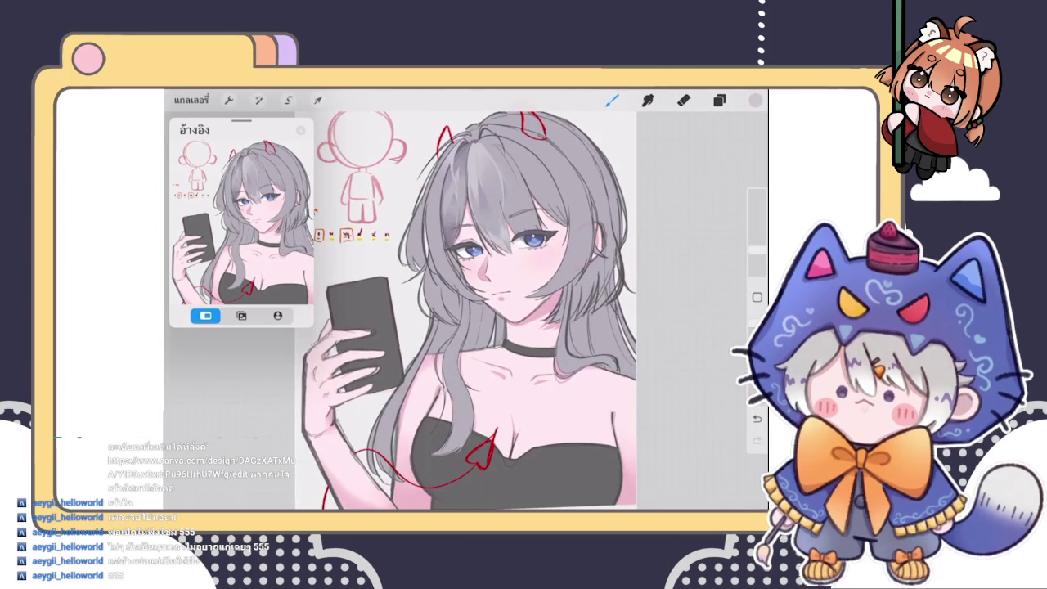
{"action": "left_click", "coordinate": [301, 129]}
{"action": "left_click", "coordinate": [191, 99]}
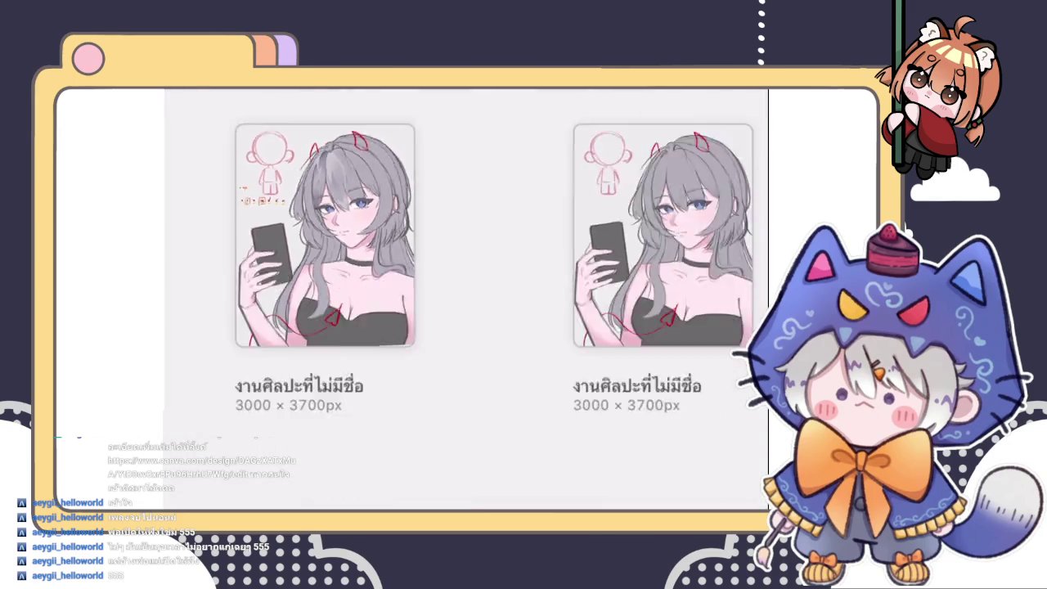
Open the second chibi catgirl artwork from the กอง stack in the gallery
{"action": "left_click", "coordinate": [203, 122]}
{"action": "scroll", "coordinate": [472, 300], "scroll_direction": "down", "scroll_amount": 2}
{"action": "scroll", "coordinate": [472, 300], "scroll_direction": "up", "scroll_amount": 2}
{"action": "left_click", "coordinate": [210, 187]}
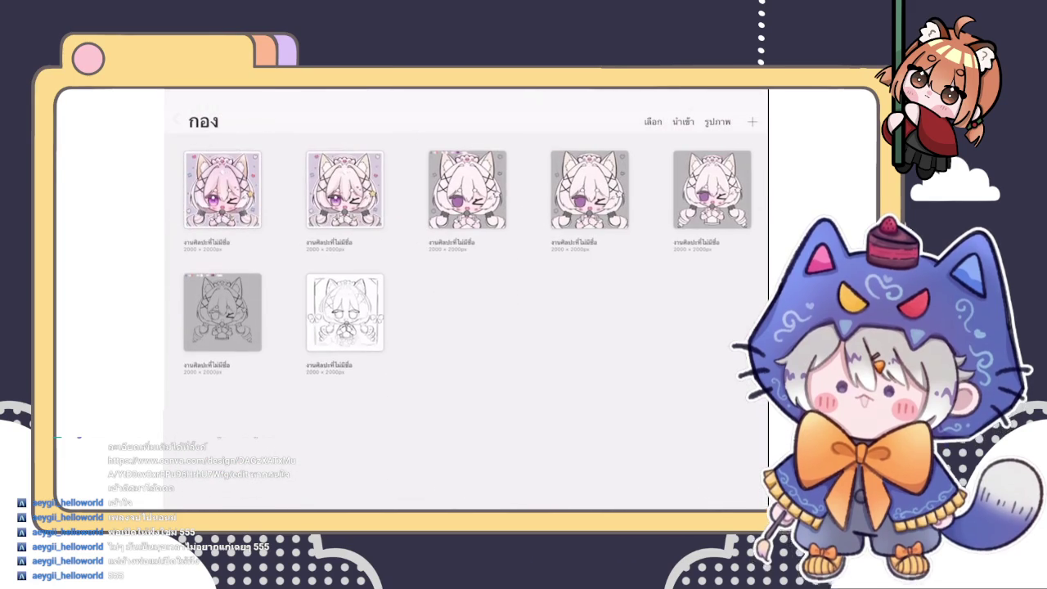
{"action": "left_click", "coordinate": [343, 189]}
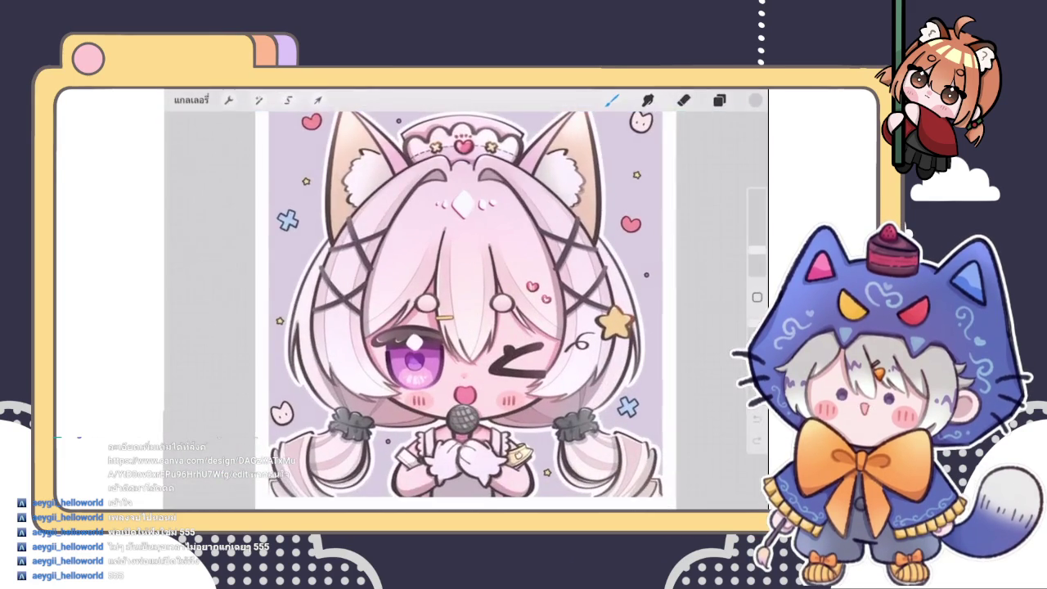
Export the catgirl artwork as a PNG and share it to Discord
{"action": "left_click", "coordinate": [228, 99]}
{"action": "left_click", "coordinate": [254, 160]}
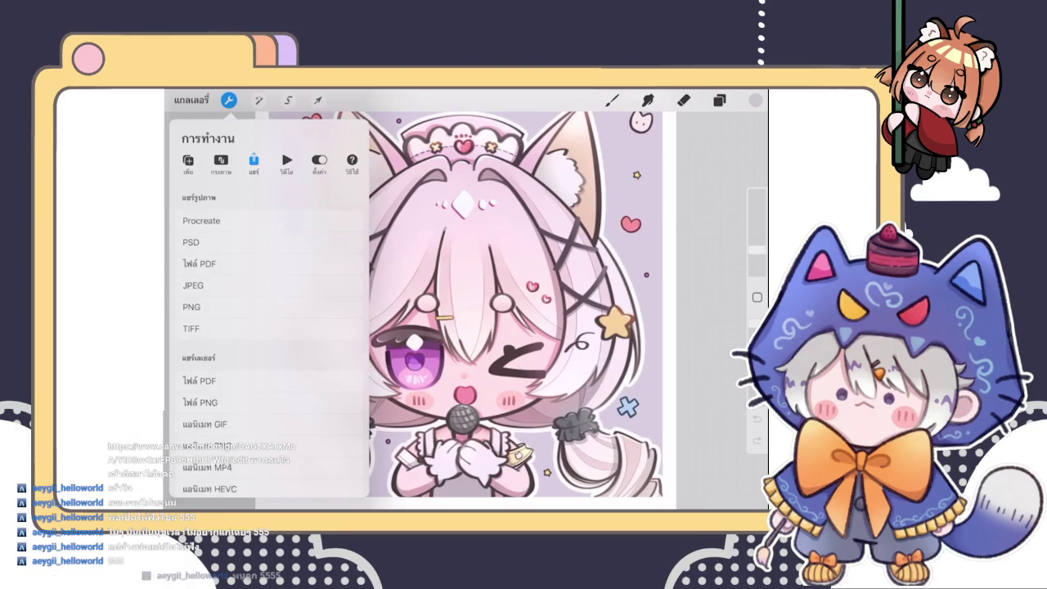
{"action": "left_click", "coordinate": [217, 304]}
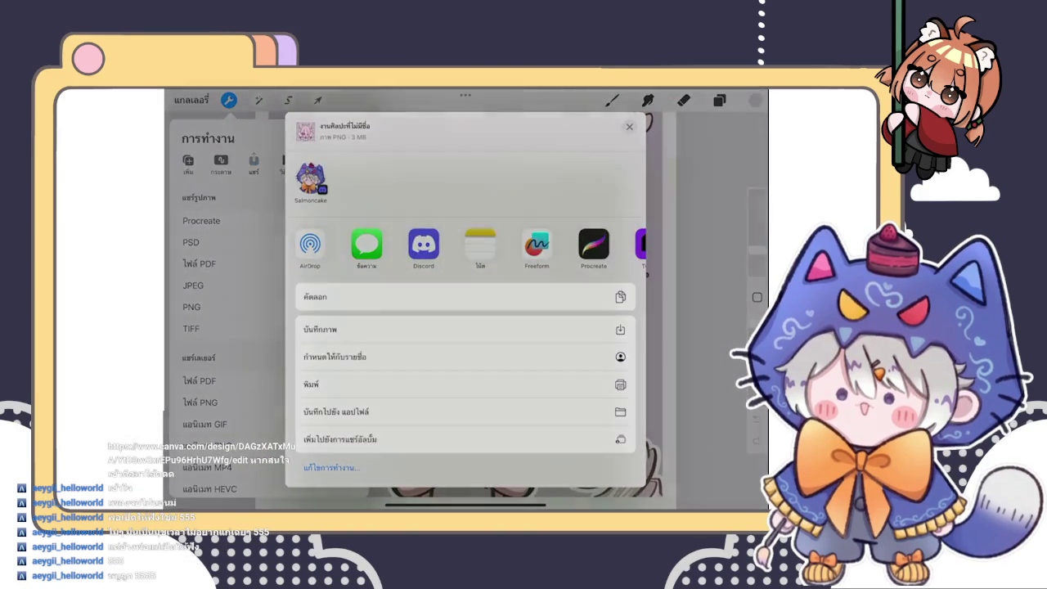
{"action": "left_click", "coordinate": [423, 244]}
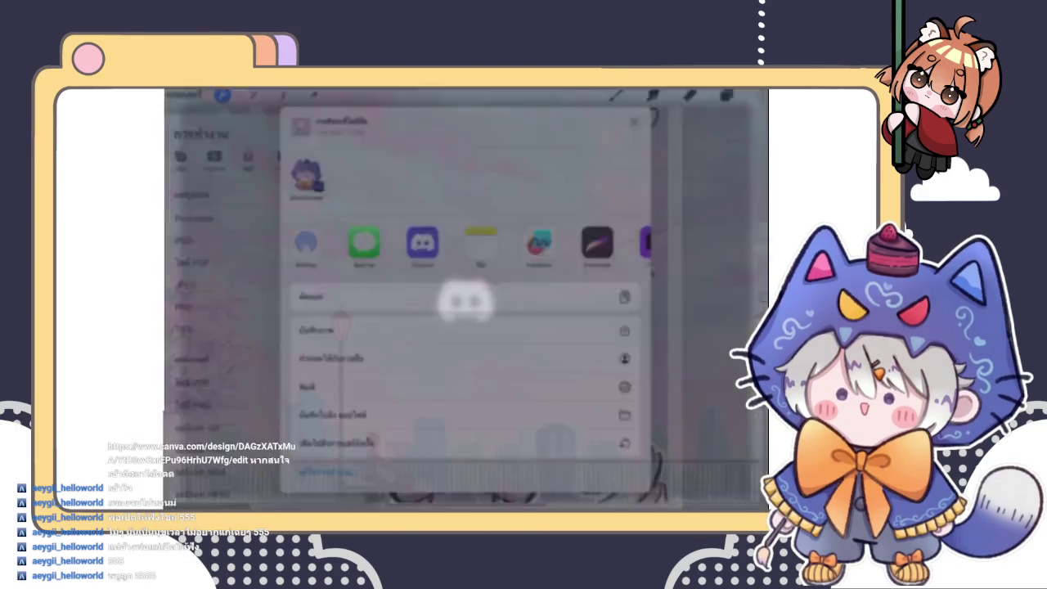
Send the catgirl PNG to the Discord direct message, then bring up the app switcher
{"action": "left_click", "coordinate": [622, 457]}
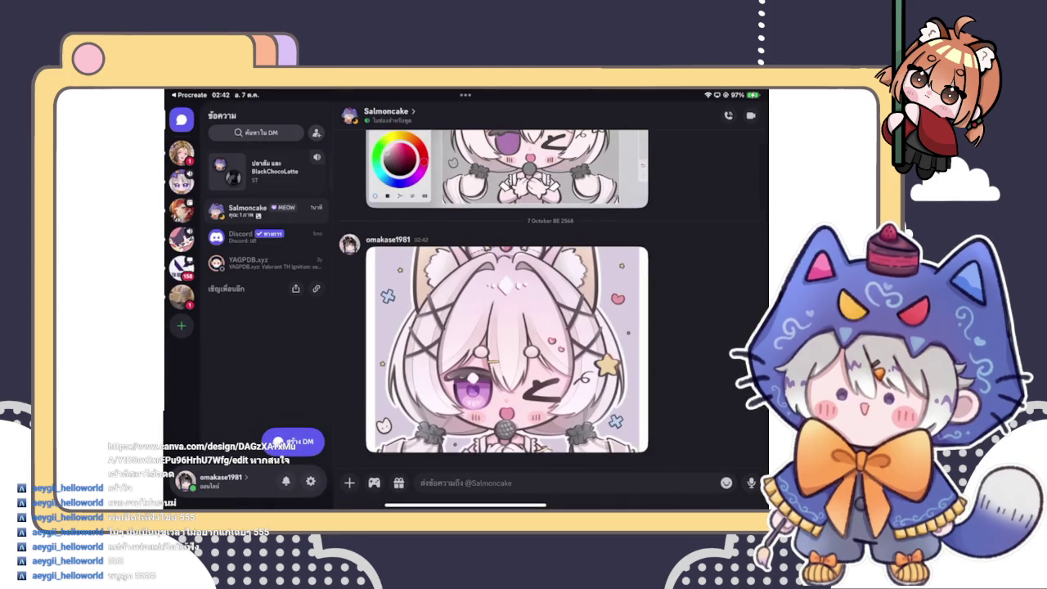
{"action": "left_click_drag", "start_coordinate": [466, 505], "coordinate": [499, 425]}
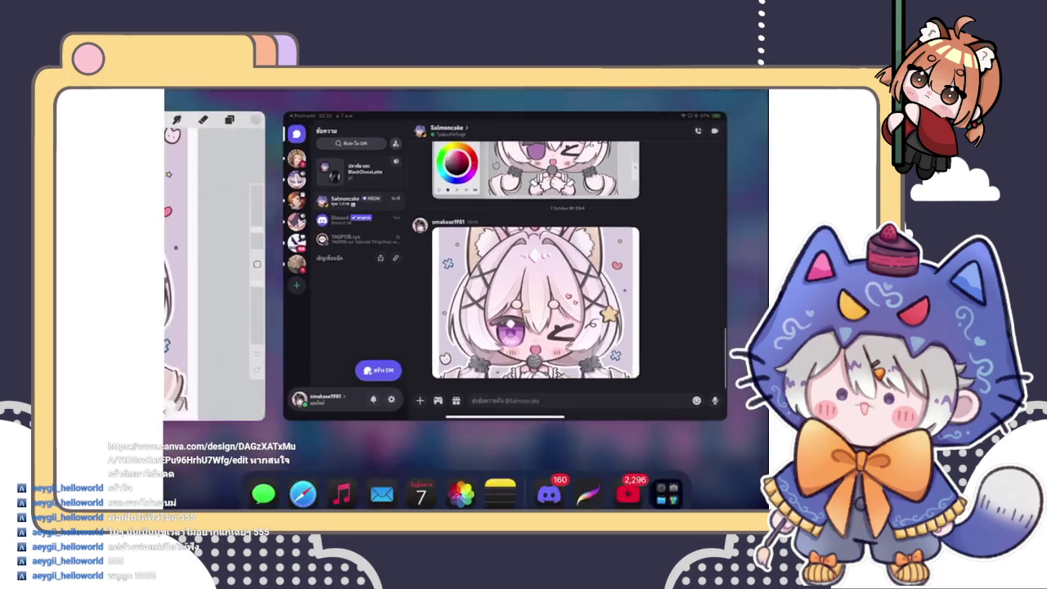
Return to the pink-haired chibi catgirl artwork in Procreate and view the whole illustration
{"action": "left_click", "coordinate": [626, 350]}
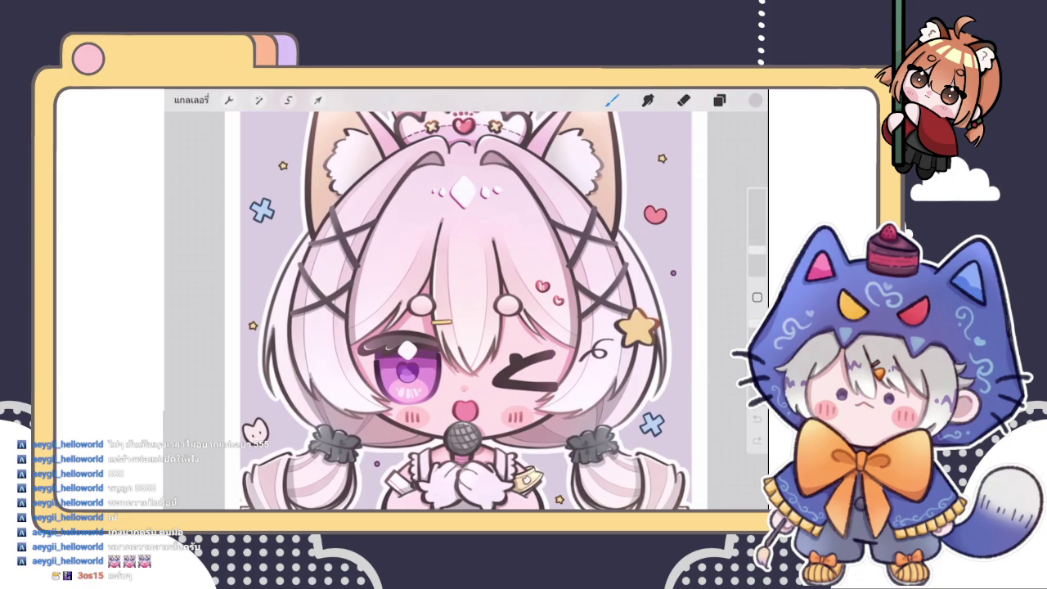
{"action": "key", "text": "e"}
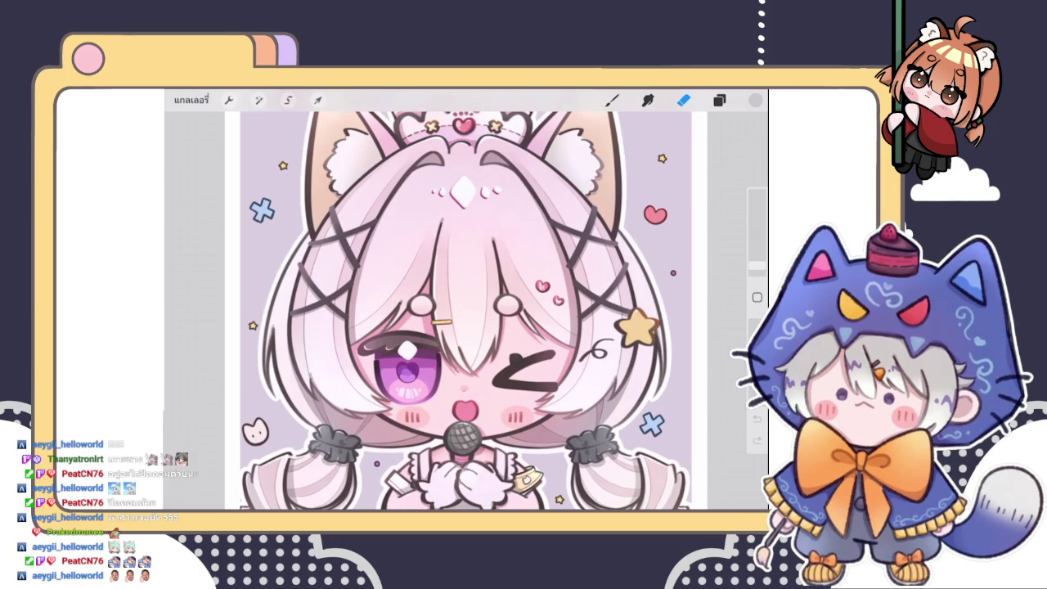
{"action": "scroll", "coordinate": [466, 303], "scroll_direction": "down", "scroll_amount": 3}
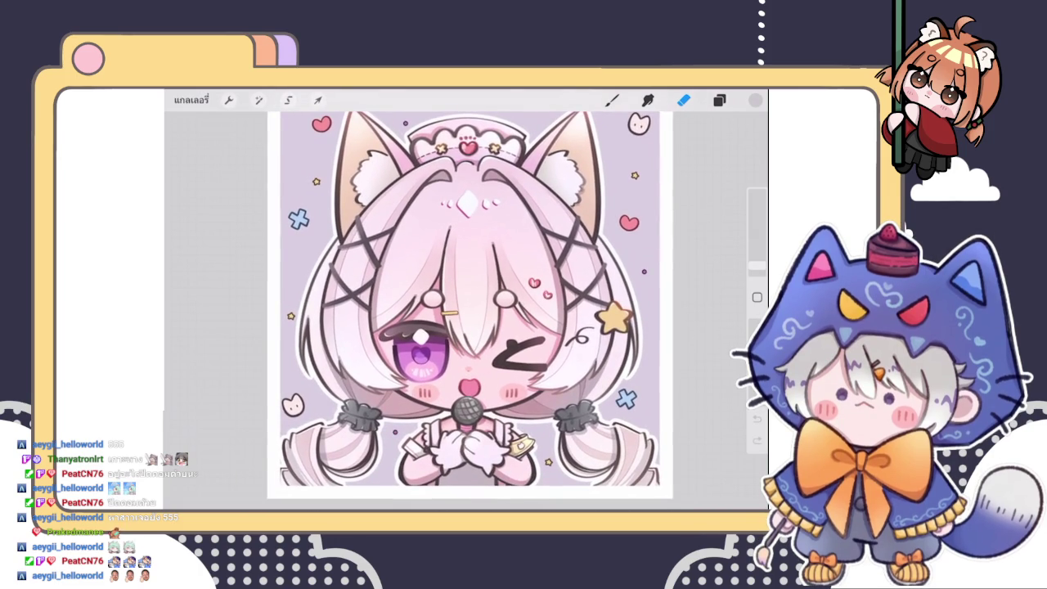